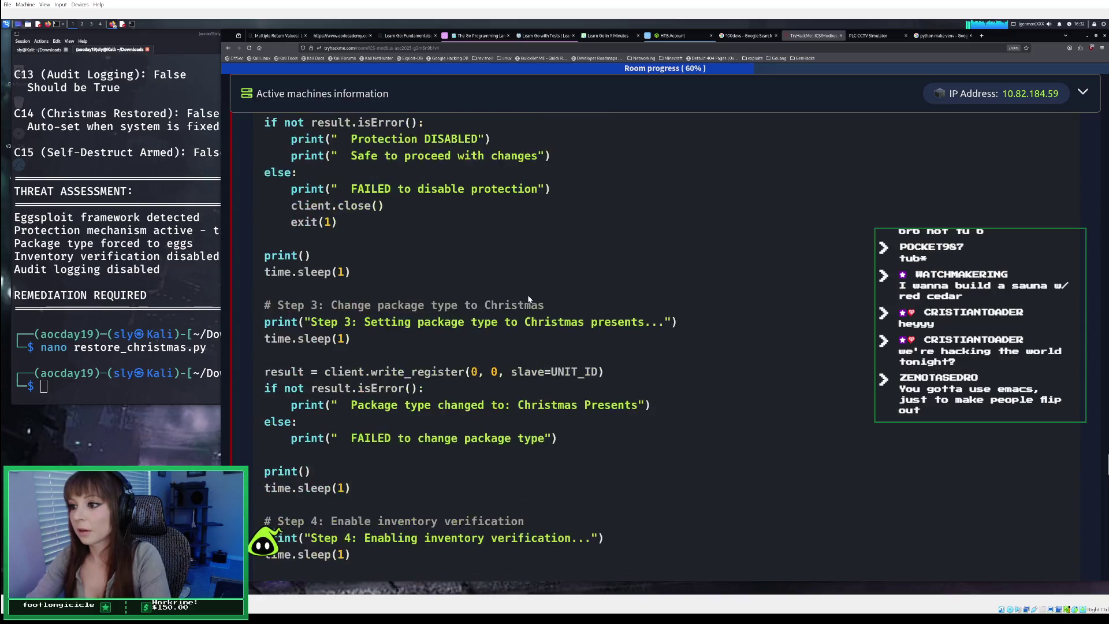
Read the rest of restore_christmas.py down to its 'SUCCESS - CHRISTMAS IS SAVED' output
{"action": "scroll", "coordinate": [528, 296], "scroll_direction": "down", "scroll_amount": 5}
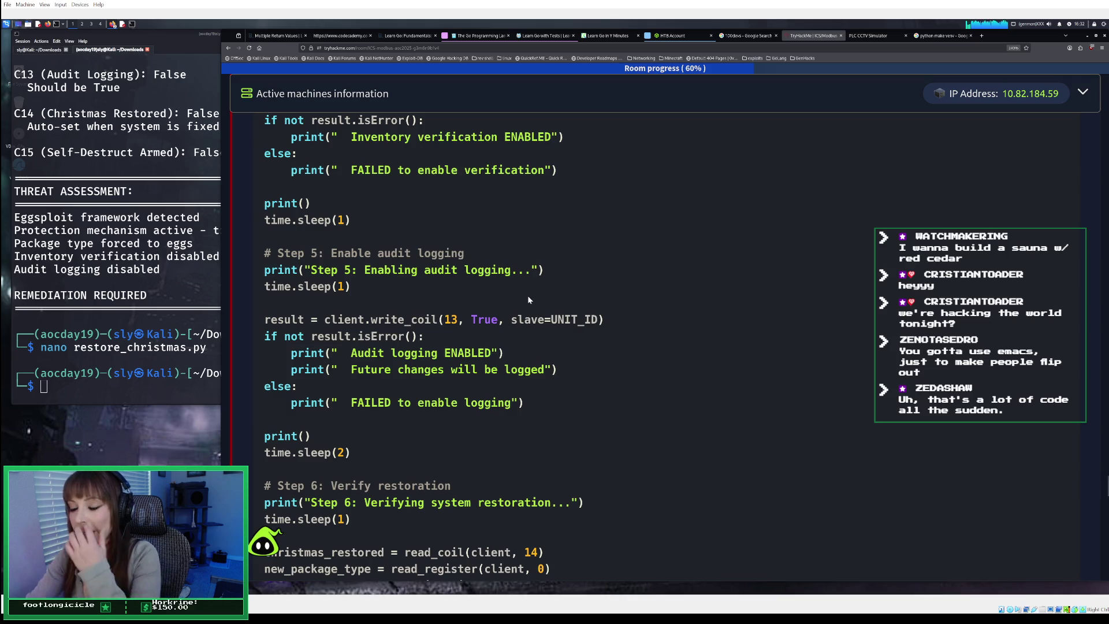
{"action": "scroll", "coordinate": [526, 300], "scroll_direction": "down", "scroll_amount": 1}
{"action": "scroll", "coordinate": [527, 299], "scroll_direction": "down", "scroll_amount": 3}
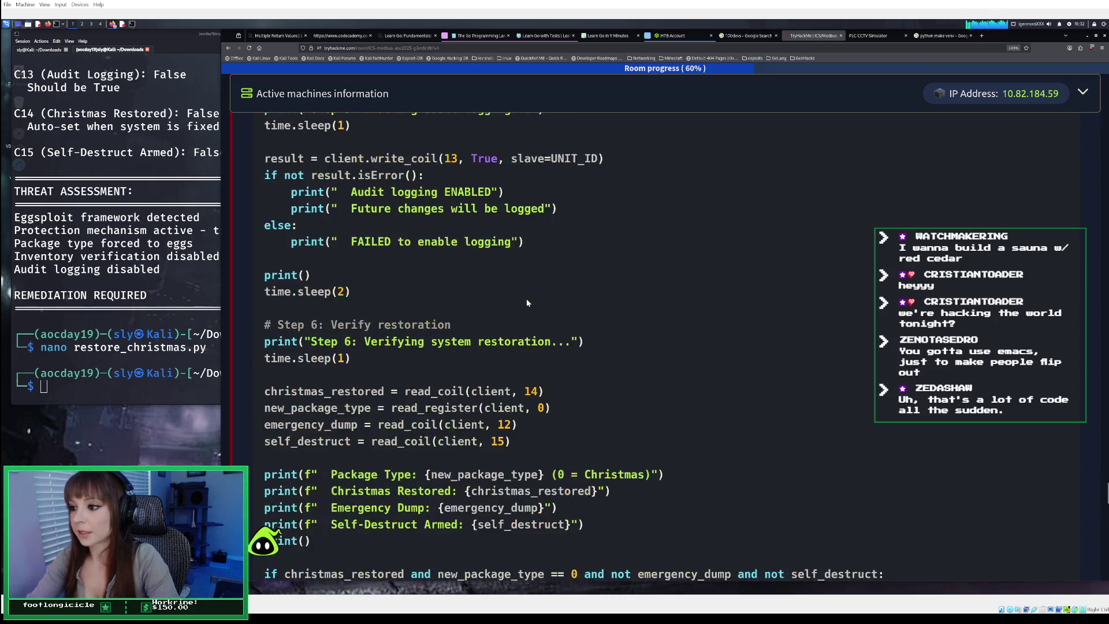
{"action": "scroll", "coordinate": [526, 299], "scroll_direction": "down", "scroll_amount": 1}
{"action": "scroll", "coordinate": [527, 299], "scroll_direction": "down", "scroll_amount": 5}
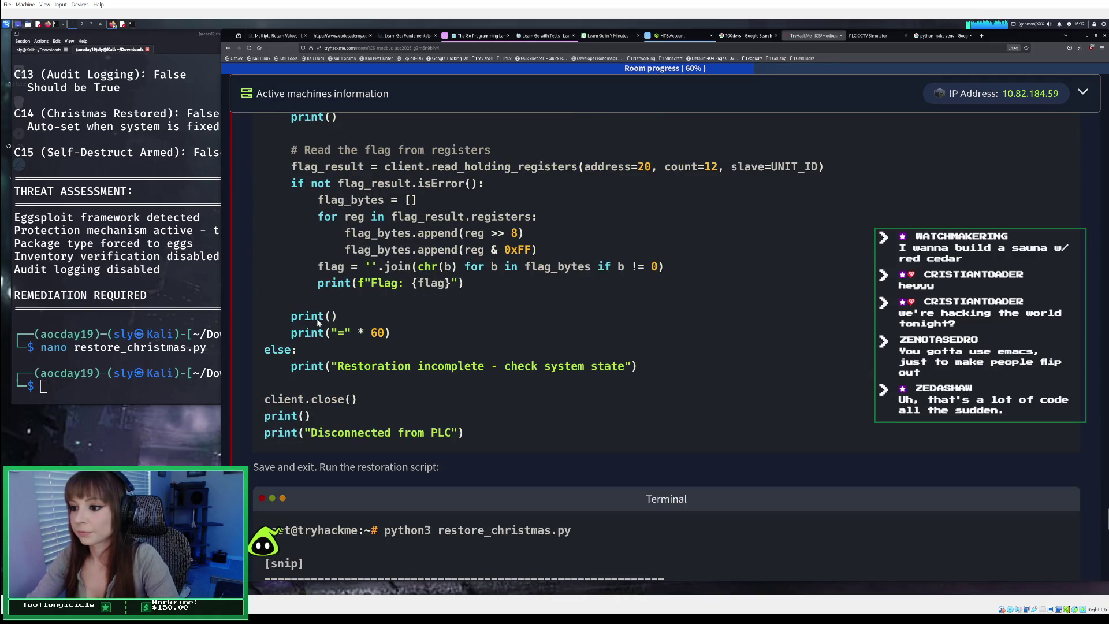
{"action": "scroll", "coordinate": [330, 376], "scroll_direction": "down", "scroll_amount": 1}
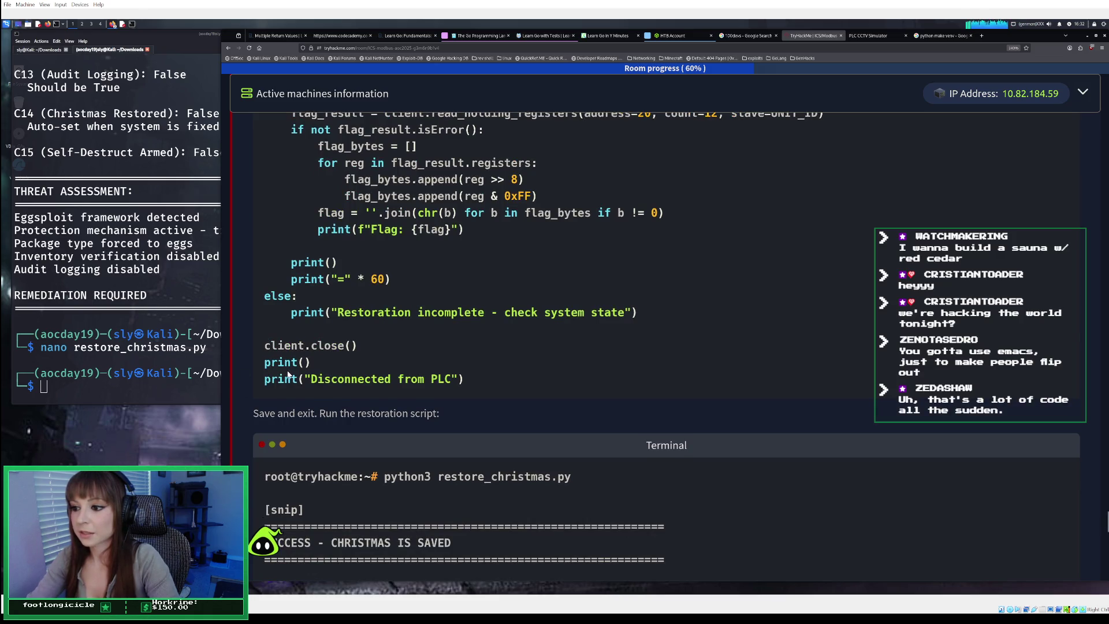
{"action": "scroll", "coordinate": [288, 375], "scroll_direction": "down", "scroll_amount": 5}
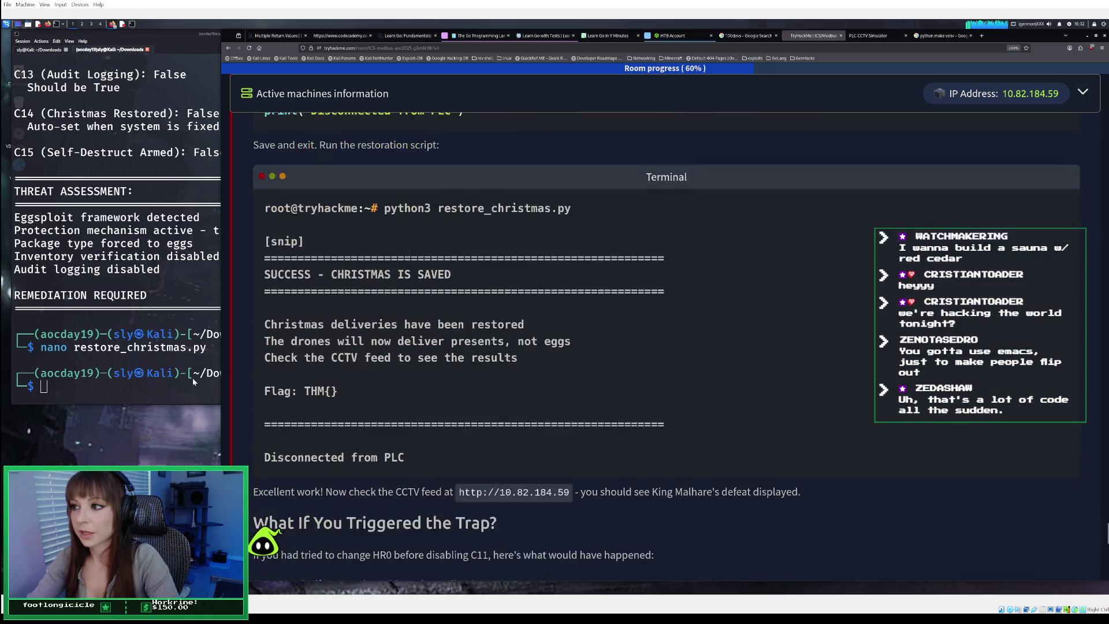
{"action": "left_click", "coordinate": [122, 379]}
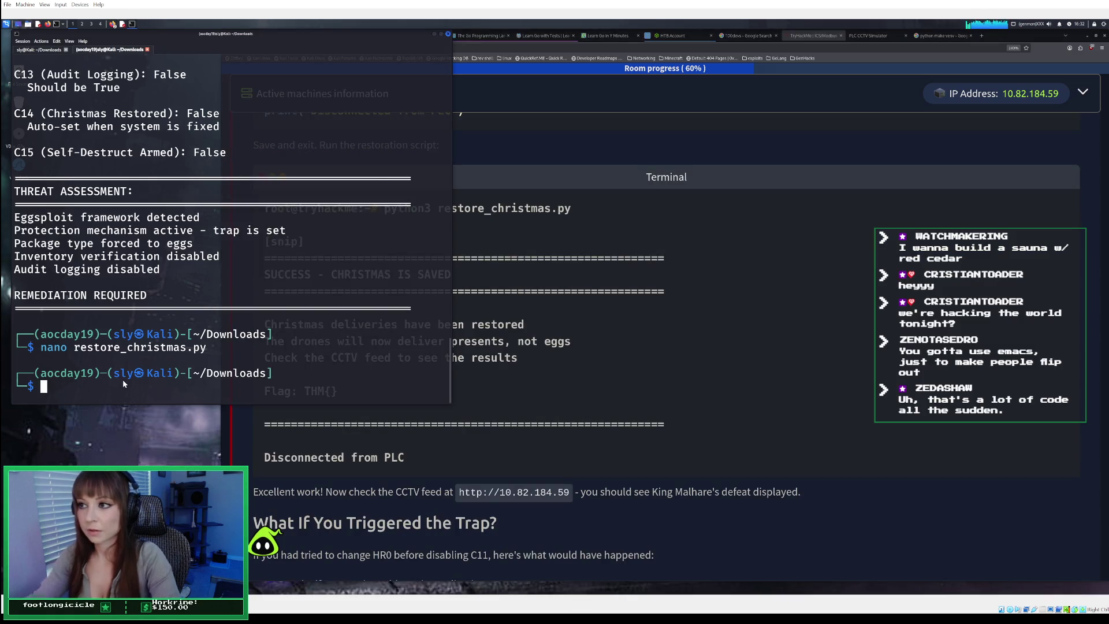
Run python3 restore_christmas.py in the Kali terminal to restore Christmas and print the flag
{"action": "type", "text": "python"}
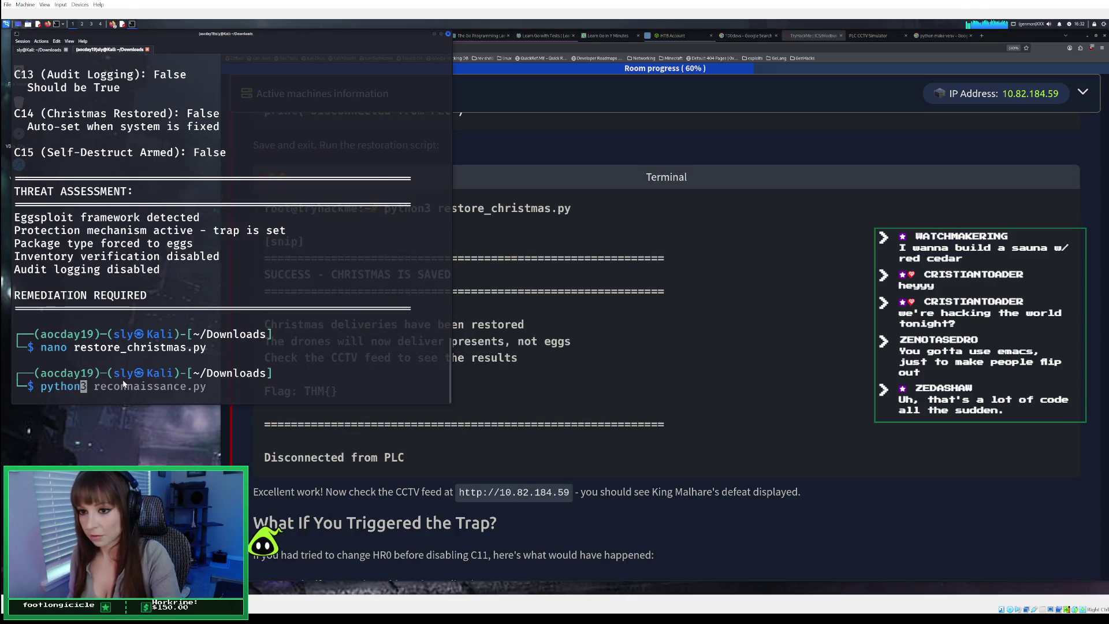
{"action": "type", "text": "3 "}
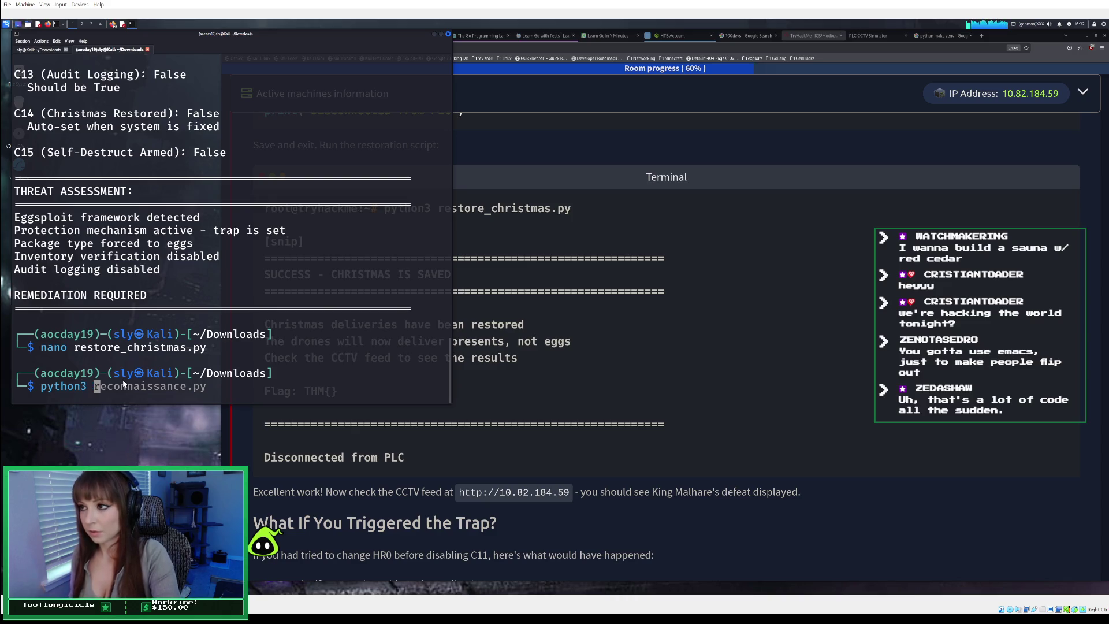
{"action": "type", "text": "rest"}
{"action": "key", "text": "Tab"}
{"action": "key", "text": "Return"}
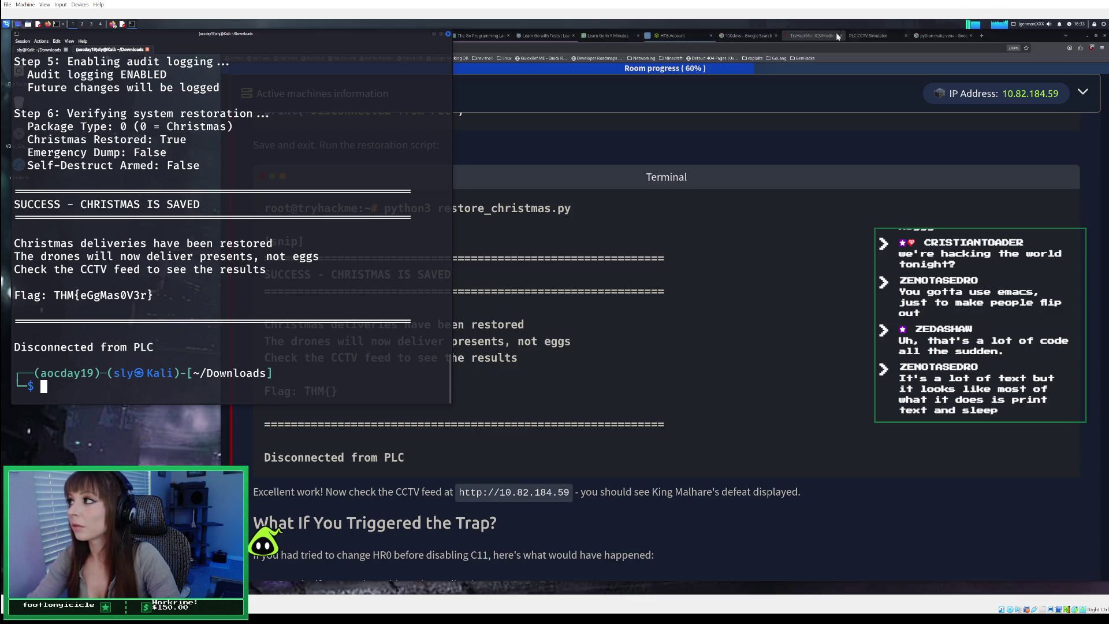
{"action": "left_click", "coordinate": [754, 209]}
Copy the printed flag from the Kali terminal output
{"action": "scroll", "coordinate": [757, 215], "scroll_direction": "down", "scroll_amount": 15}
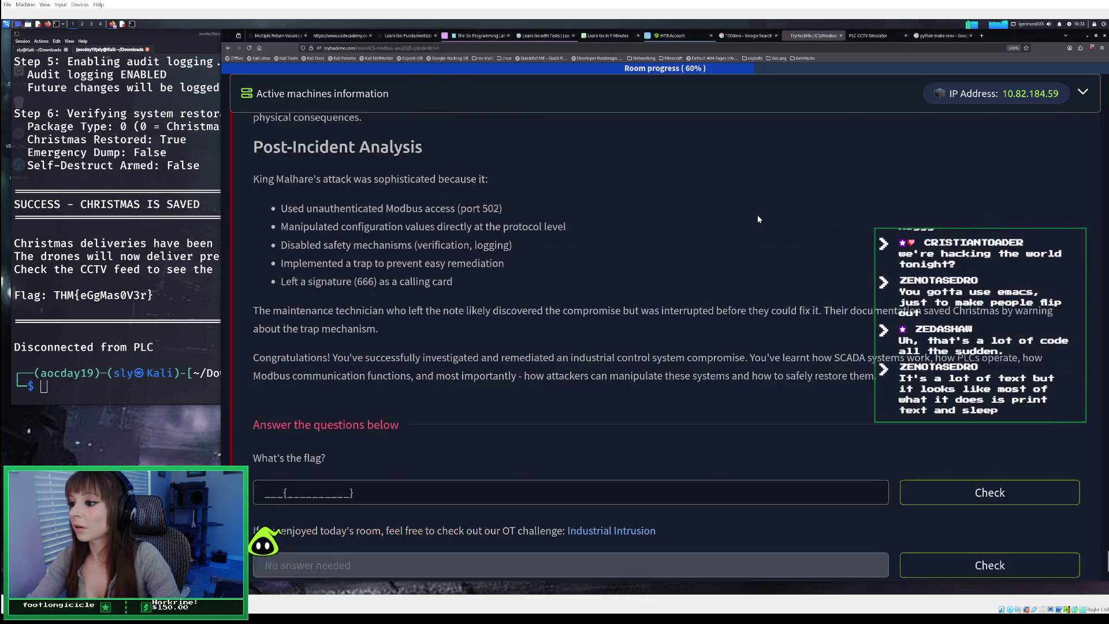
{"action": "left_click", "coordinate": [103, 295]}
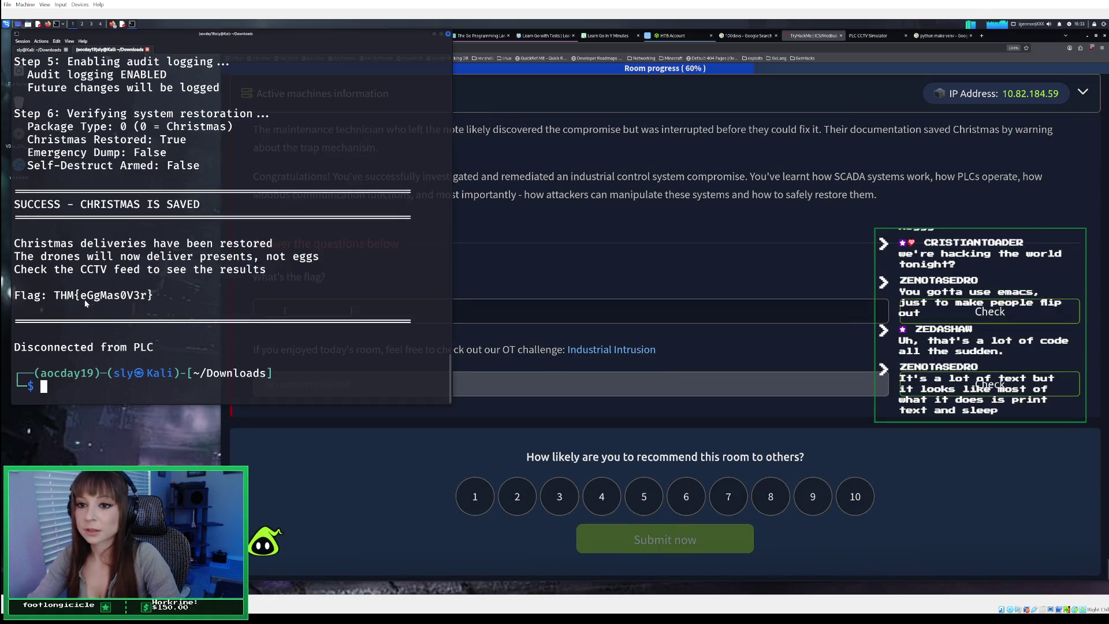
{"action": "left_click_drag", "start_coordinate": [53, 296], "coordinate": [152, 298]}
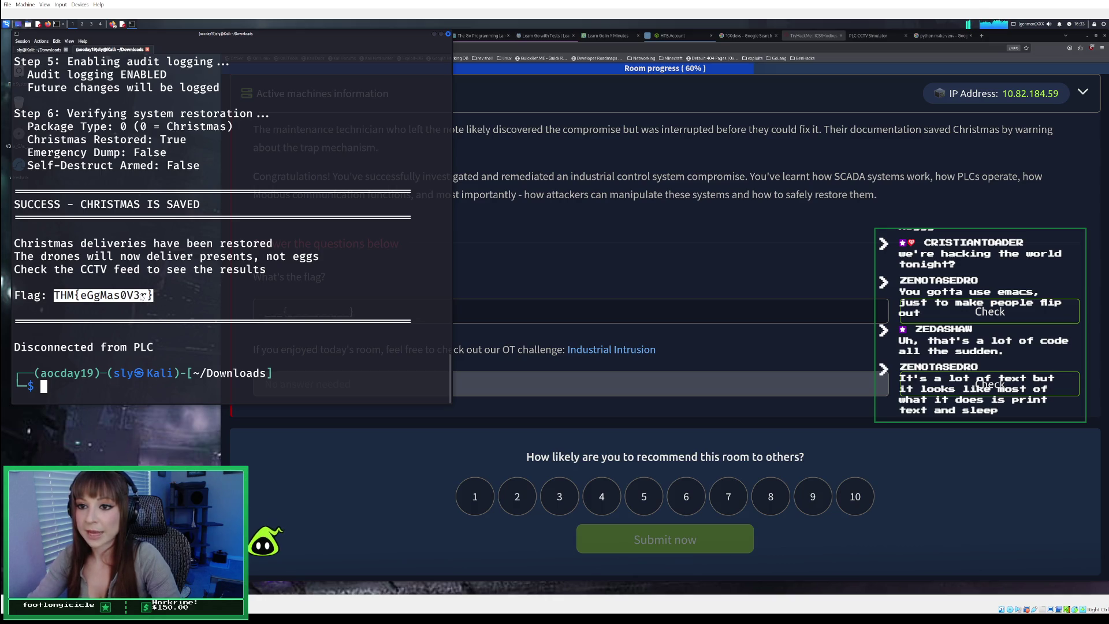
{"action": "right_click", "coordinate": [142, 297]}
{"action": "left_click", "coordinate": [163, 298]}
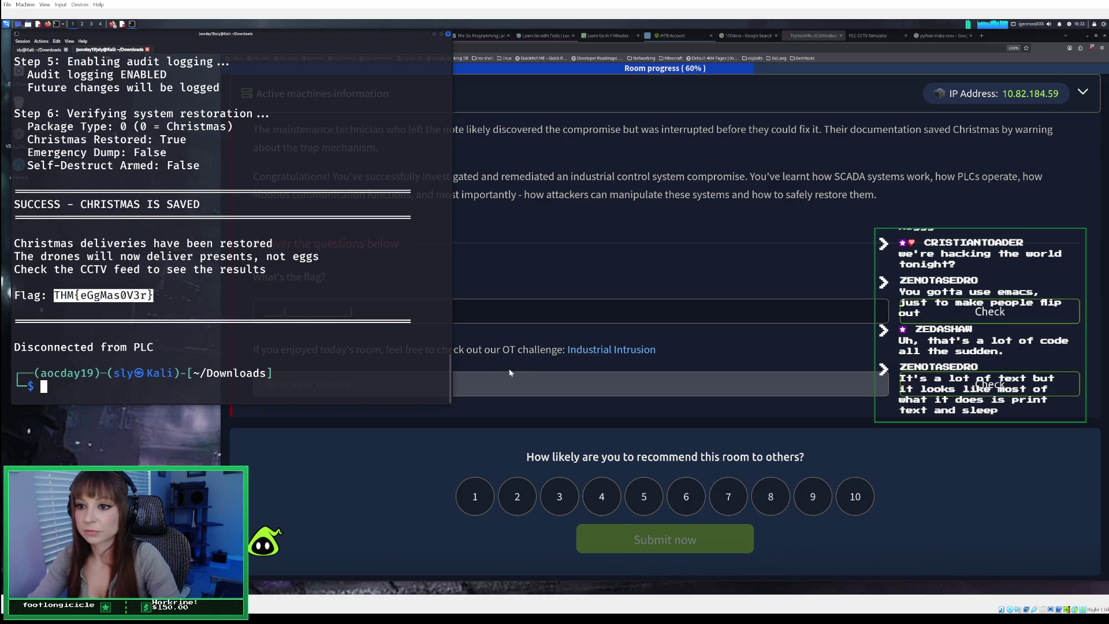
Paste the flag into the 'What's the flag?' answer field and check it
{"action": "left_click", "coordinate": [536, 373]}
{"action": "left_click", "coordinate": [315, 315]}
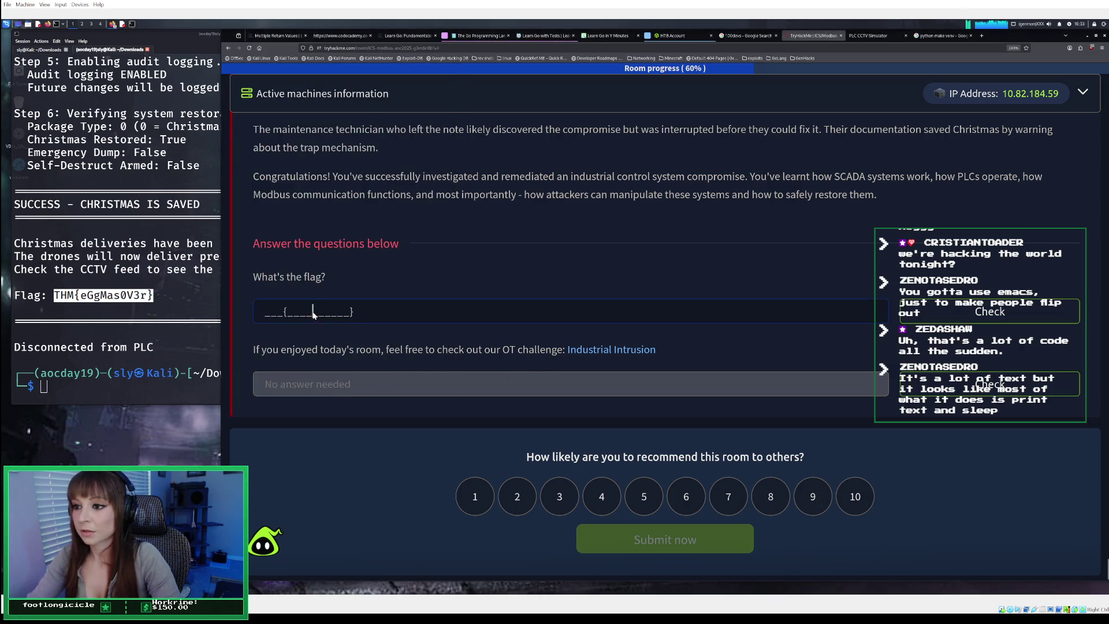
{"action": "right_click", "coordinate": [316, 313]}
{"action": "left_click", "coordinate": [343, 353]}
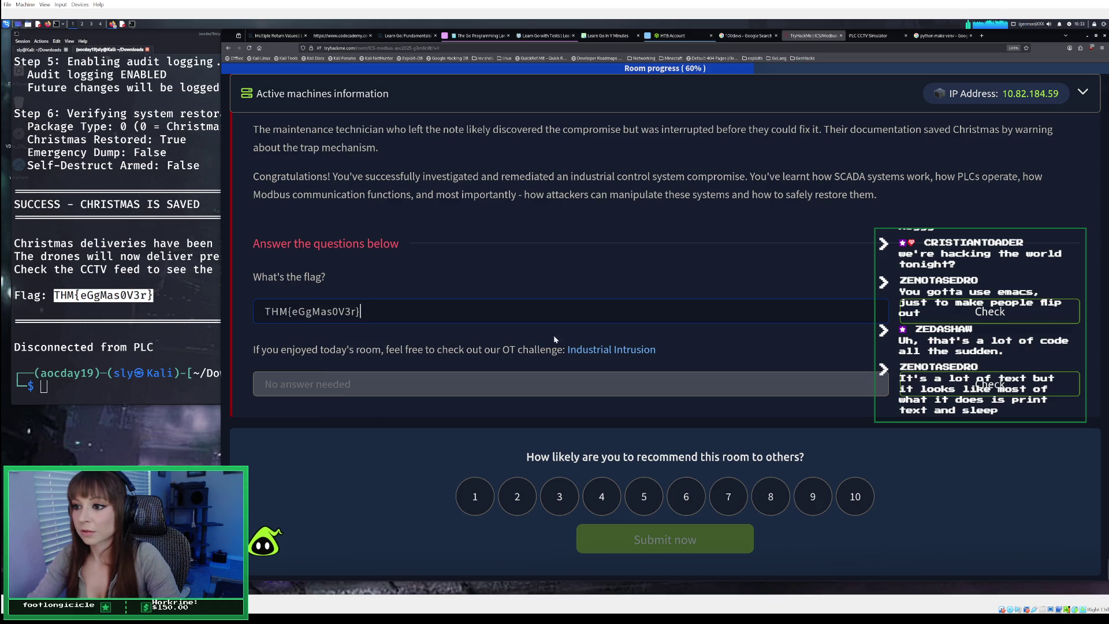
{"action": "left_click", "coordinate": [924, 311]}
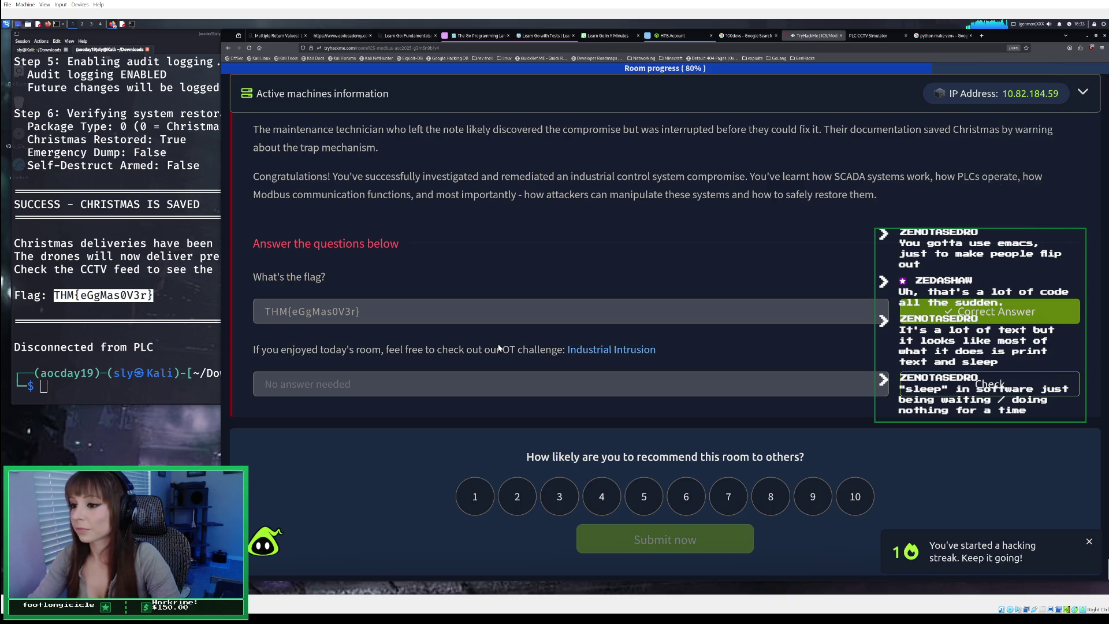
{"action": "scroll", "coordinate": [780, 309], "scroll_direction": "up", "scroll_amount": 10}
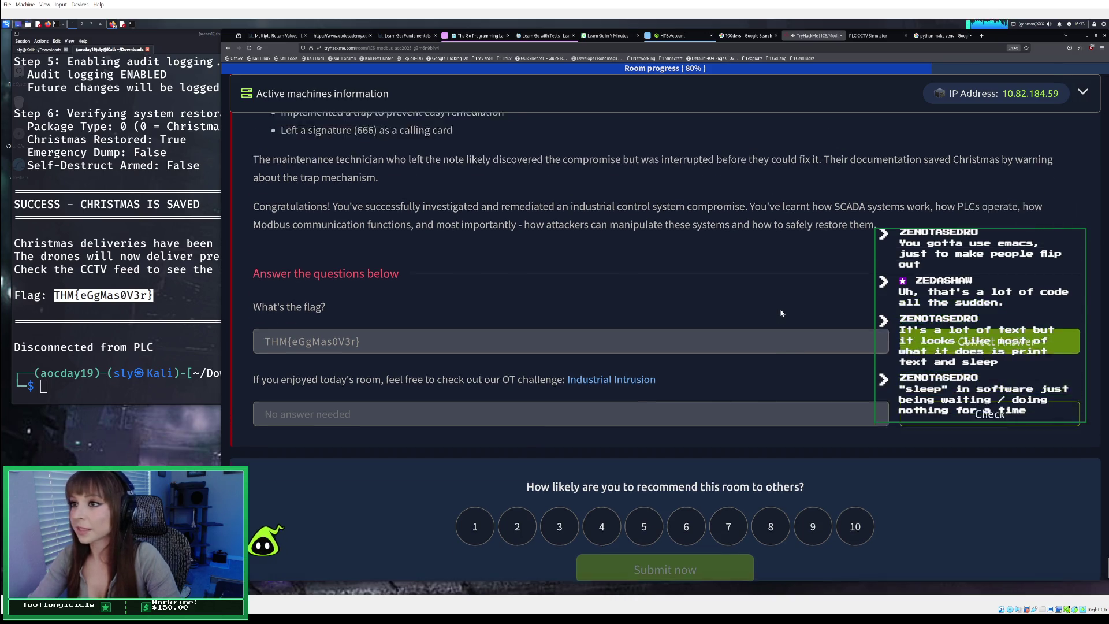
Review the Terminal output and 'What If You Triggered the Trap?' section, then view the CCTV feed
{"action": "scroll", "coordinate": [778, 313], "scroll_direction": "up", "scroll_amount": 3}
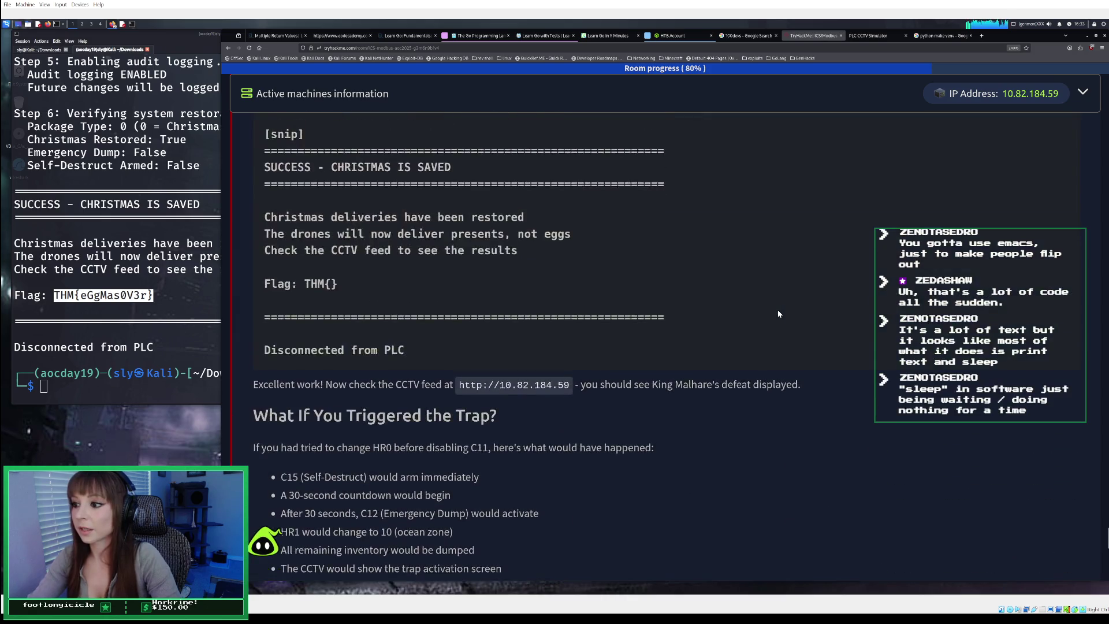
{"action": "scroll", "coordinate": [777, 314], "scroll_direction": "up", "scroll_amount": 6}
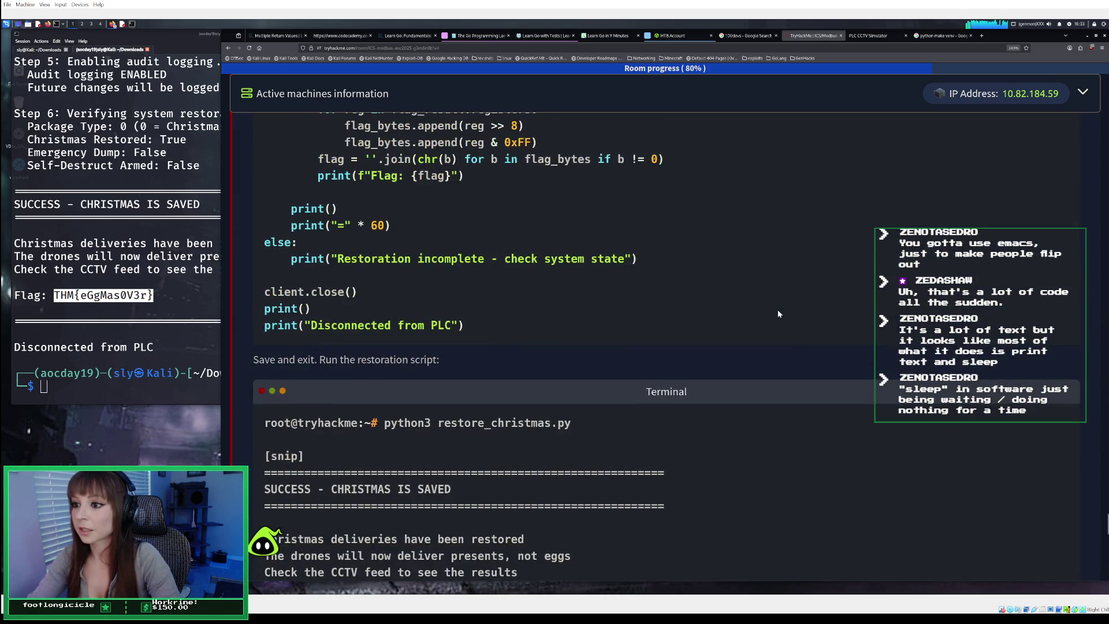
{"action": "scroll", "coordinate": [777, 314], "scroll_direction": "down", "scroll_amount": 5}
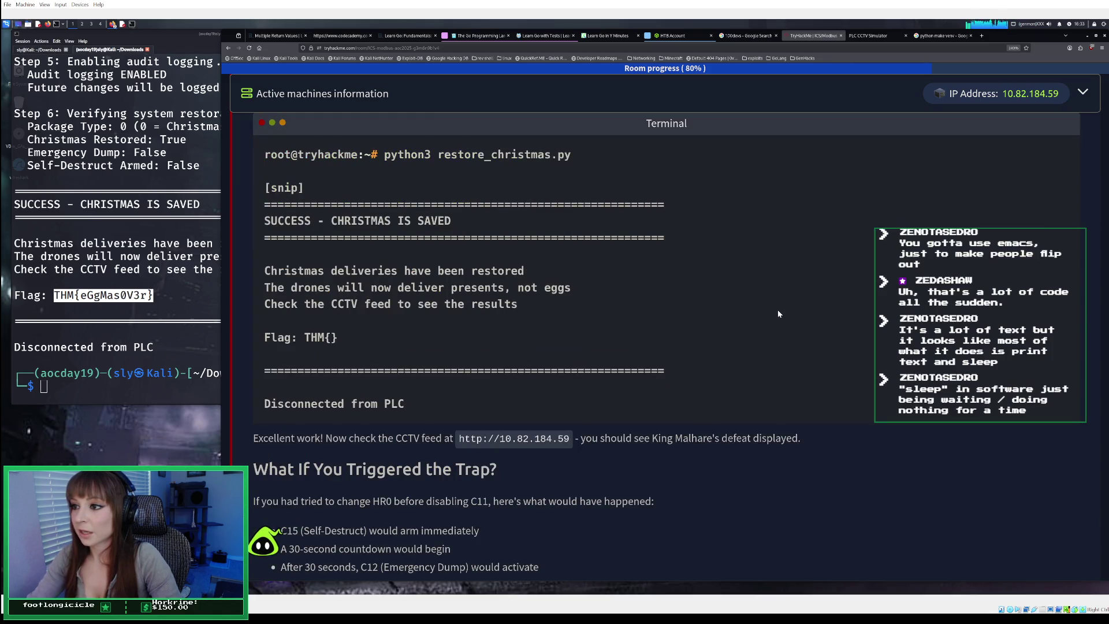
{"action": "scroll", "coordinate": [778, 314], "scroll_direction": "down", "scroll_amount": 2}
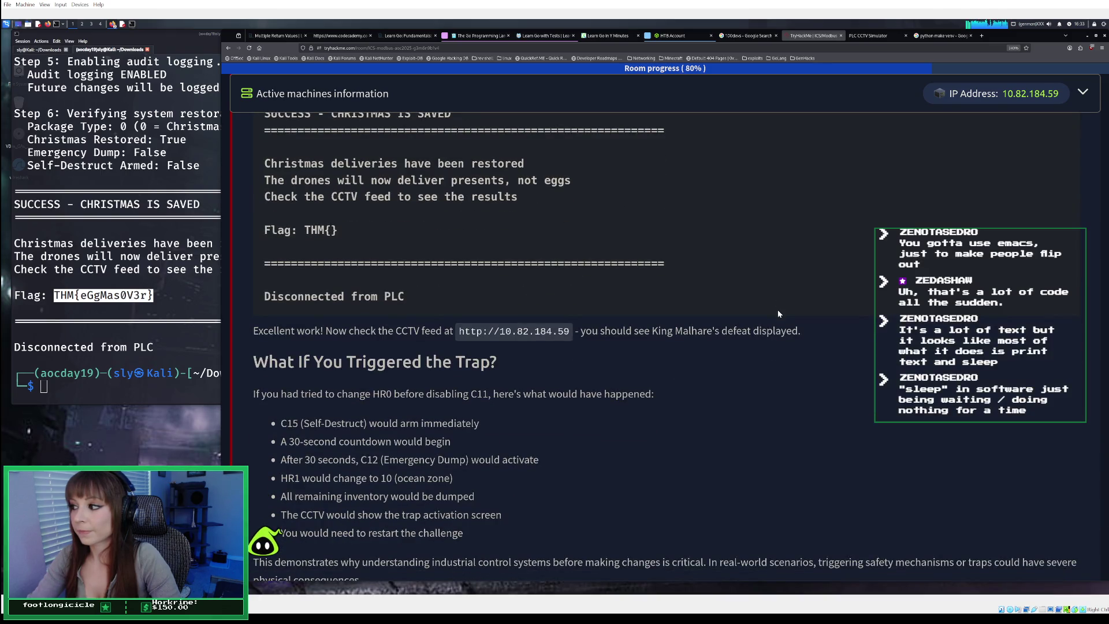
{"action": "left_click", "coordinate": [867, 37]}
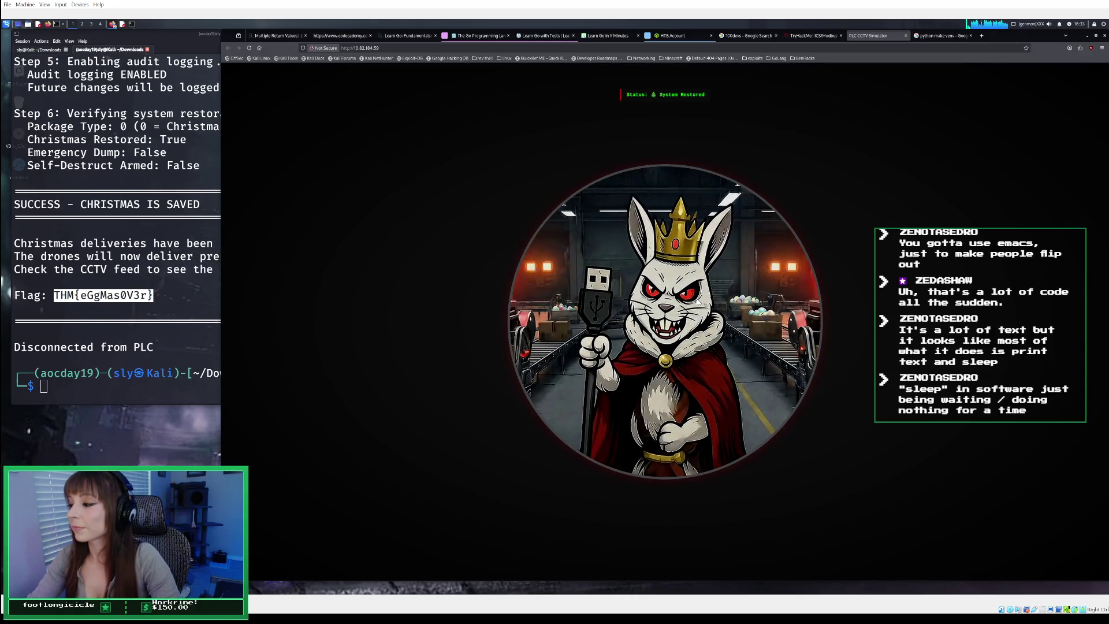
{"action": "left_click", "coordinate": [799, 37]}
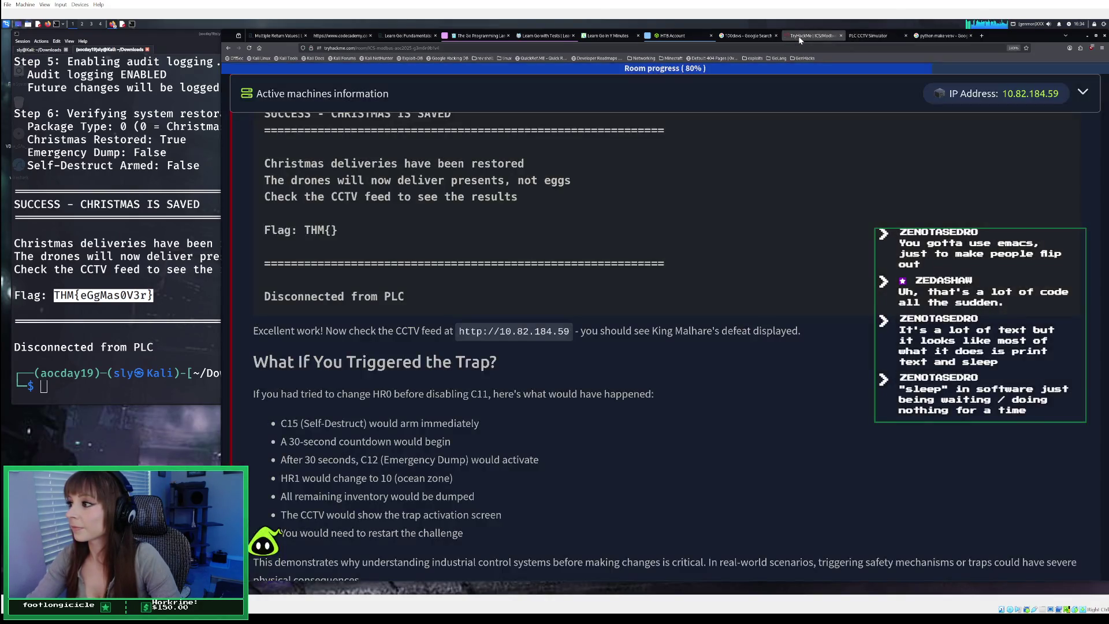
Close the PLC CCTV Simulator tab and read down through the Post-Incident Analysis section
{"action": "left_click", "coordinate": [906, 36]}
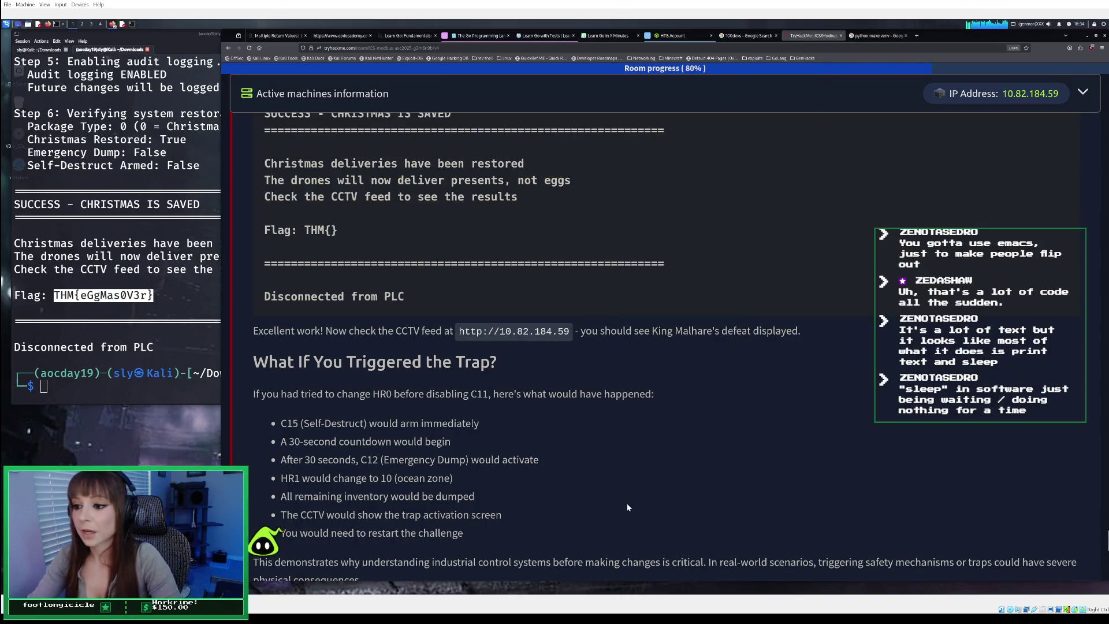
{"action": "scroll", "coordinate": [549, 448], "scroll_direction": "down", "scroll_amount": 1}
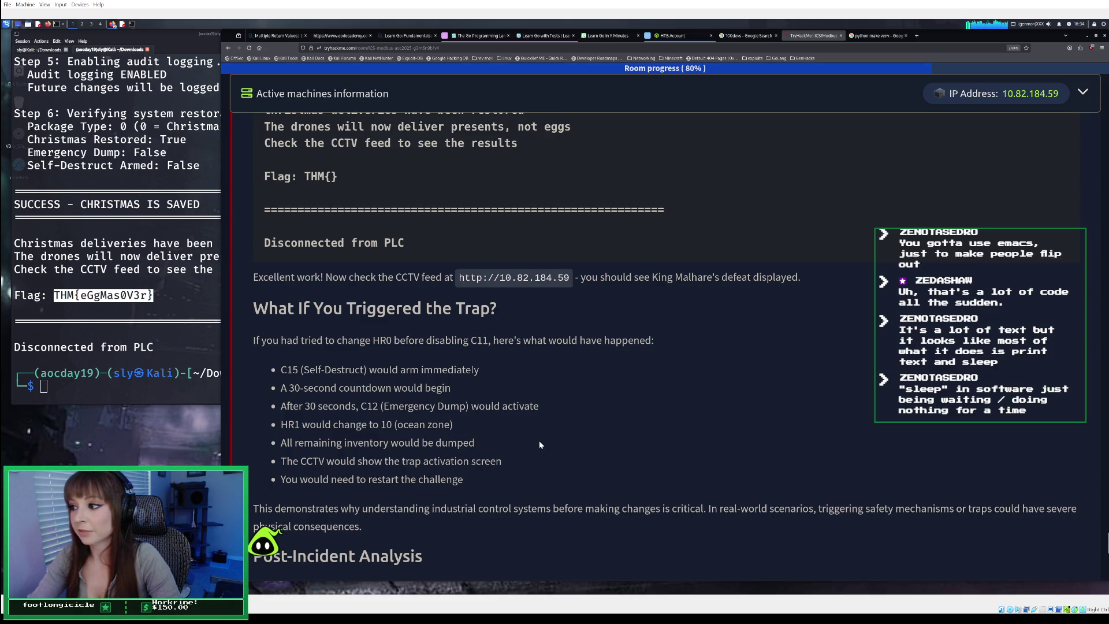
{"action": "scroll", "coordinate": [519, 440], "scroll_direction": "down", "scroll_amount": 1}
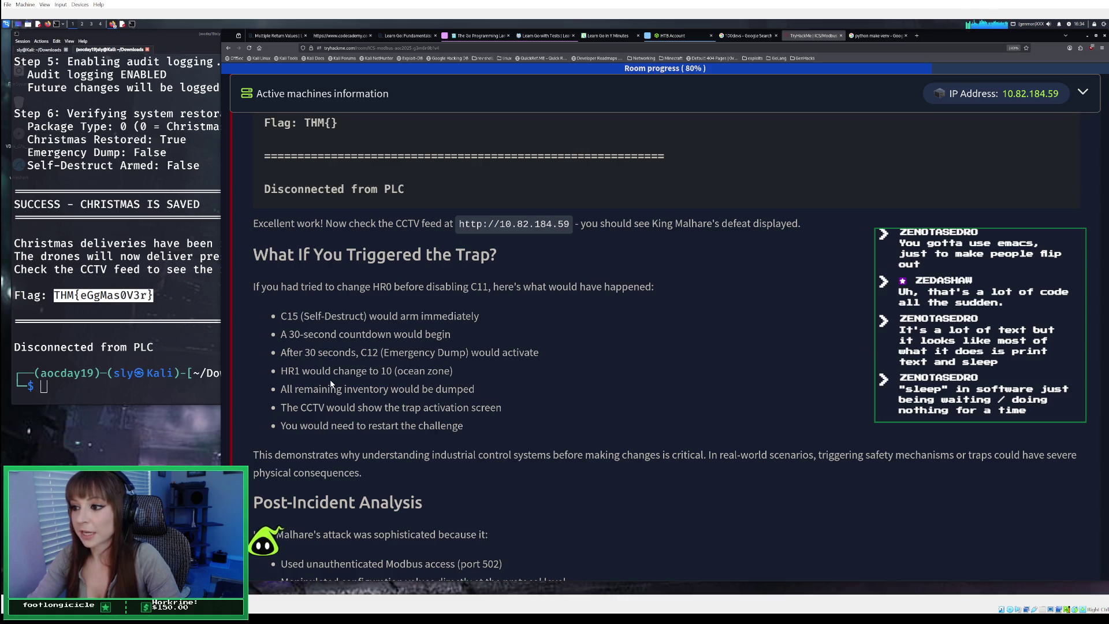
{"action": "scroll", "coordinate": [331, 383], "scroll_direction": "down", "scroll_amount": 1}
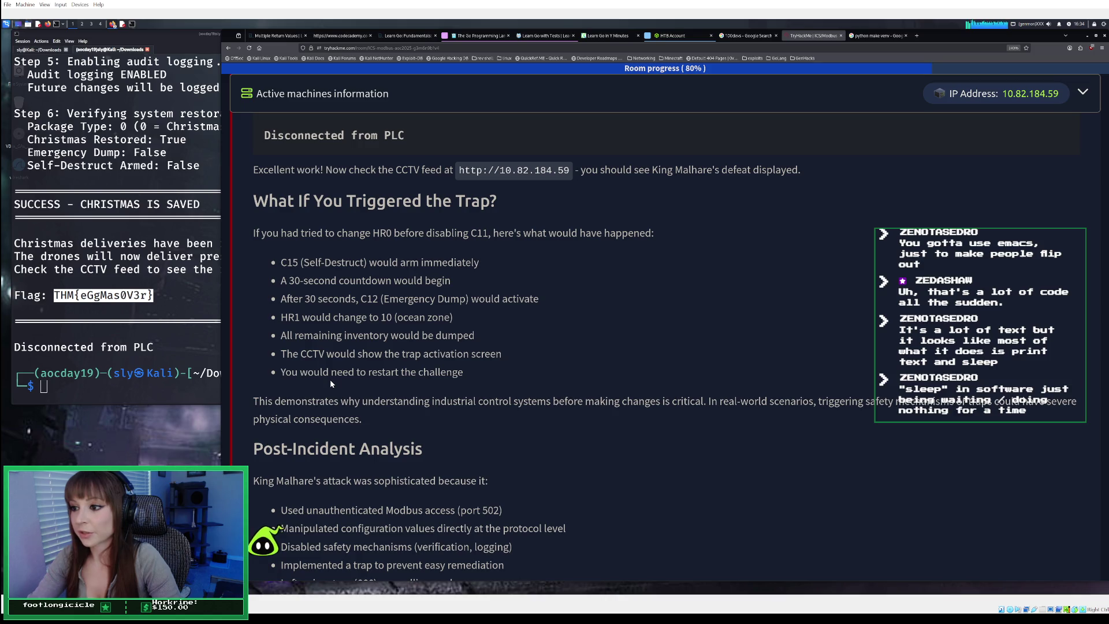
{"action": "scroll", "coordinate": [331, 383], "scroll_direction": "down", "scroll_amount": 1}
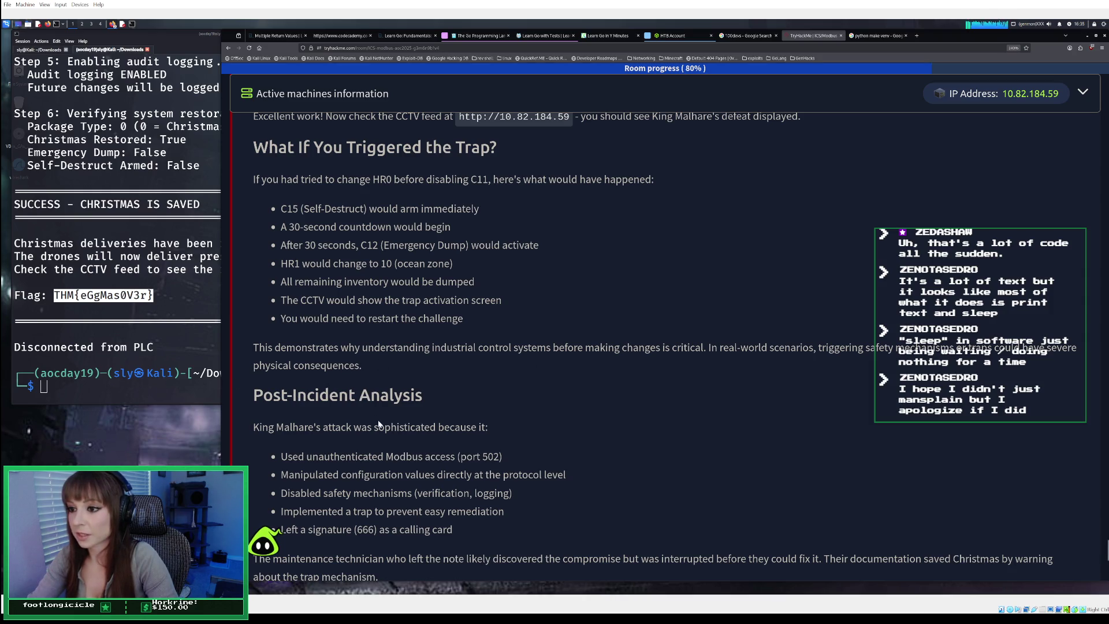
Scroll past Post-Incident Analysis to the 'Answer the questions below' section
{"action": "scroll", "coordinate": [379, 425], "scroll_direction": "down", "scroll_amount": 3}
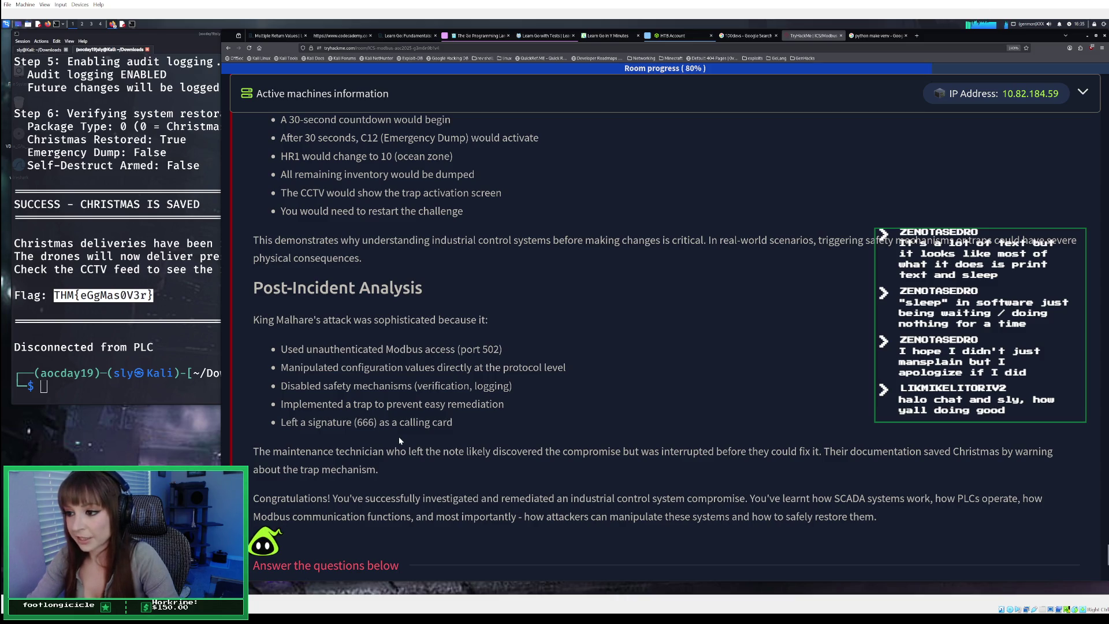
{"action": "scroll", "coordinate": [412, 440], "scroll_direction": "down", "scroll_amount": 3}
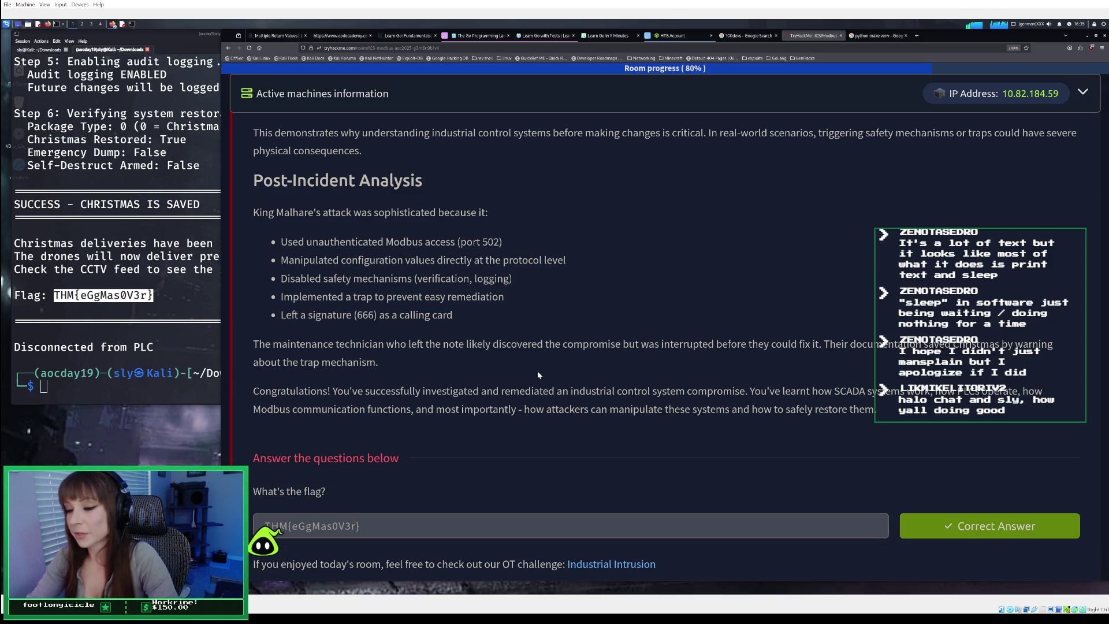
{"action": "scroll", "coordinate": [537, 373], "scroll_direction": "down", "scroll_amount": 2}
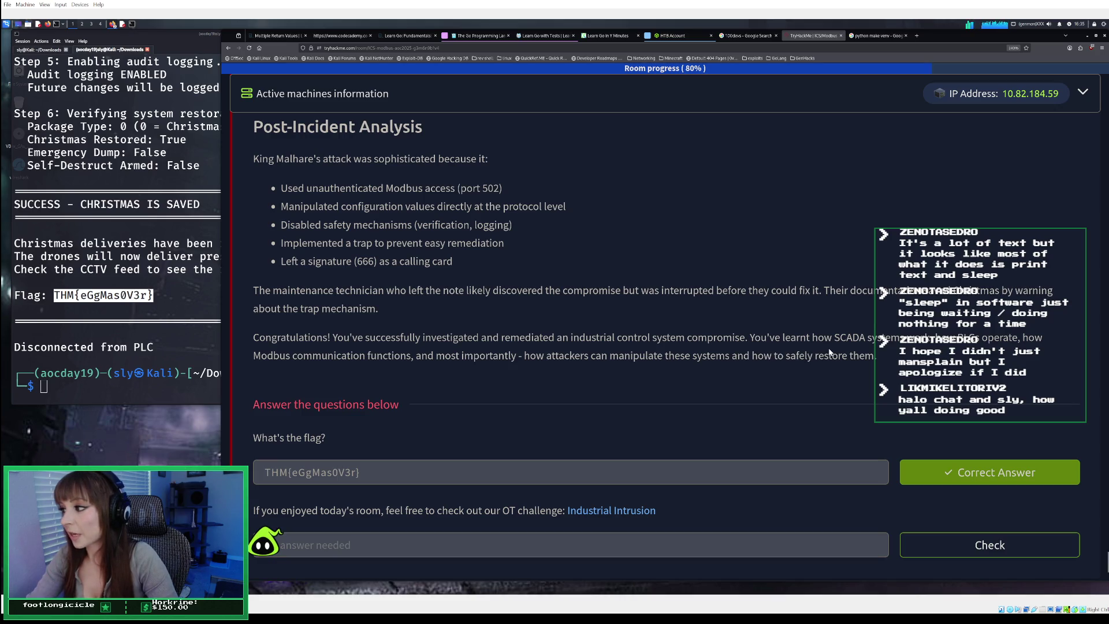
{"action": "scroll", "coordinate": [830, 352], "scroll_direction": "down", "scroll_amount": 1}
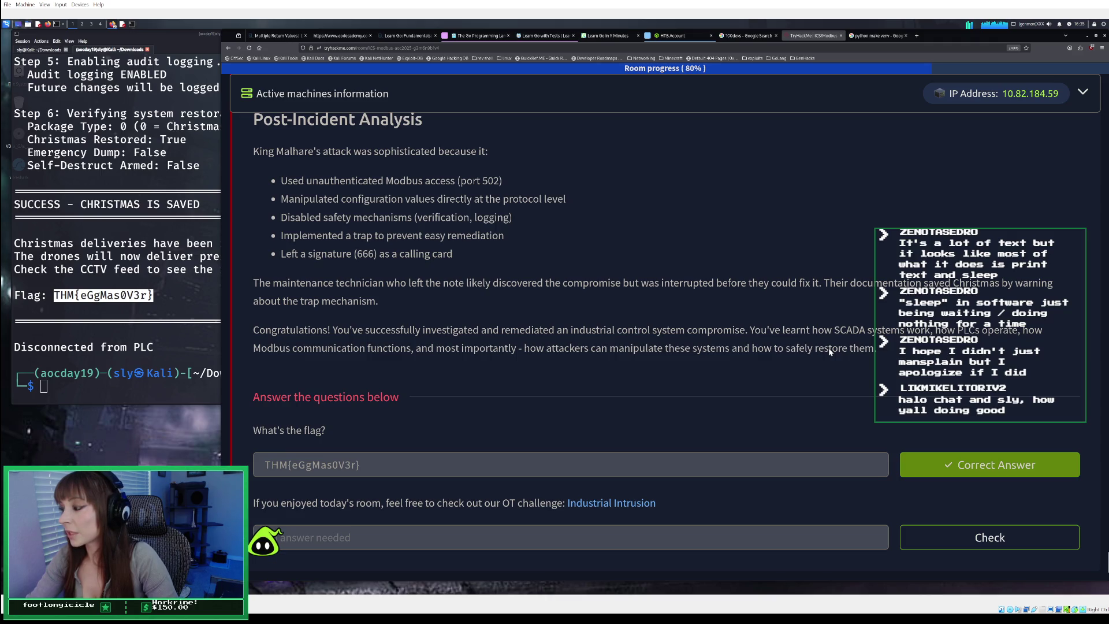
{"action": "scroll", "coordinate": [829, 351], "scroll_direction": "down", "scroll_amount": 2}
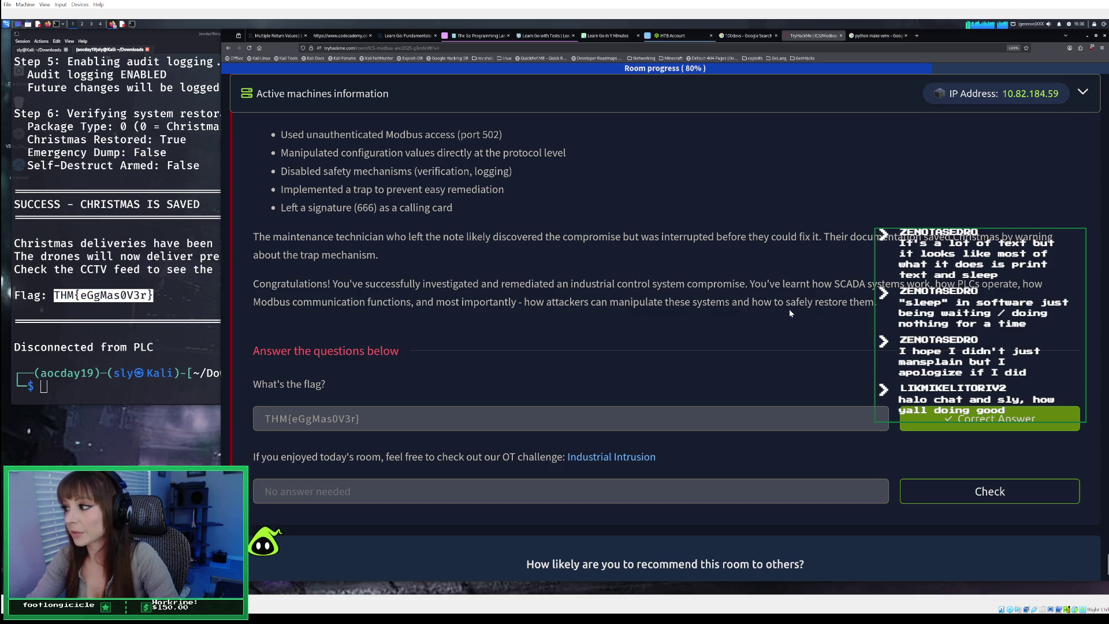
Check the final 'No answer needed' question, dismiss the 14/15 notice, and continue past the summary
{"action": "left_click", "coordinate": [960, 488]}
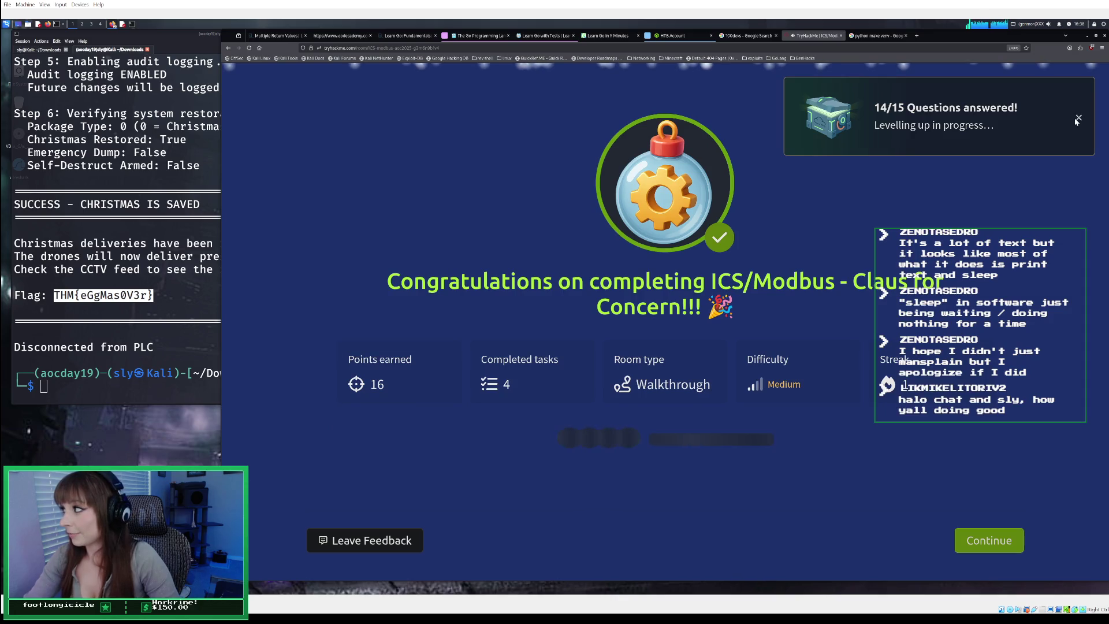
{"action": "left_click", "coordinate": [1077, 118]}
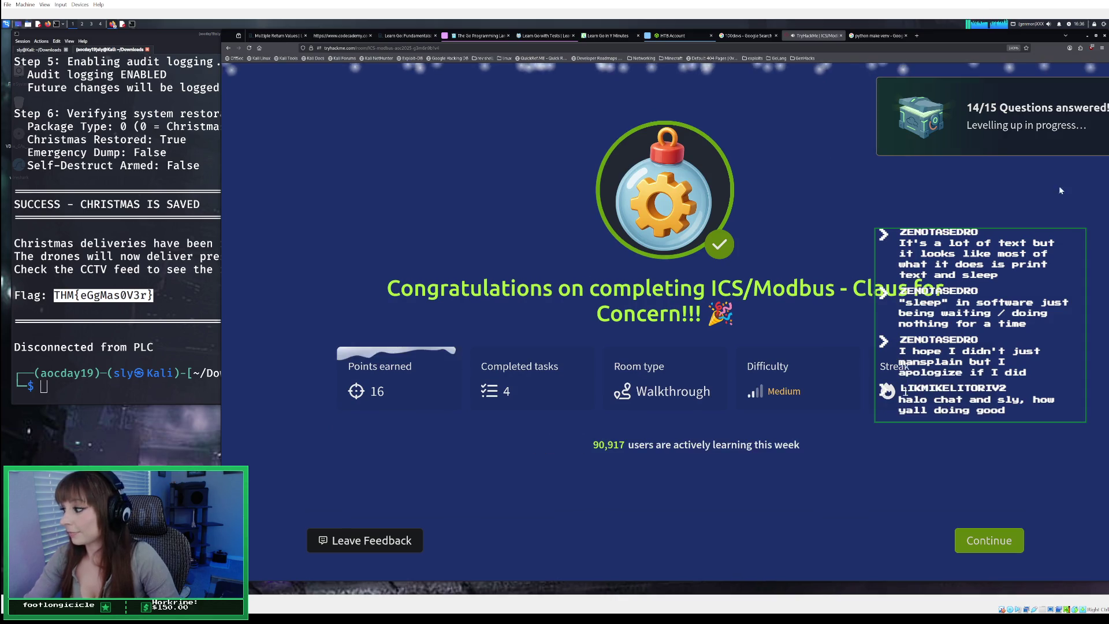
{"action": "left_click", "coordinate": [984, 543]}
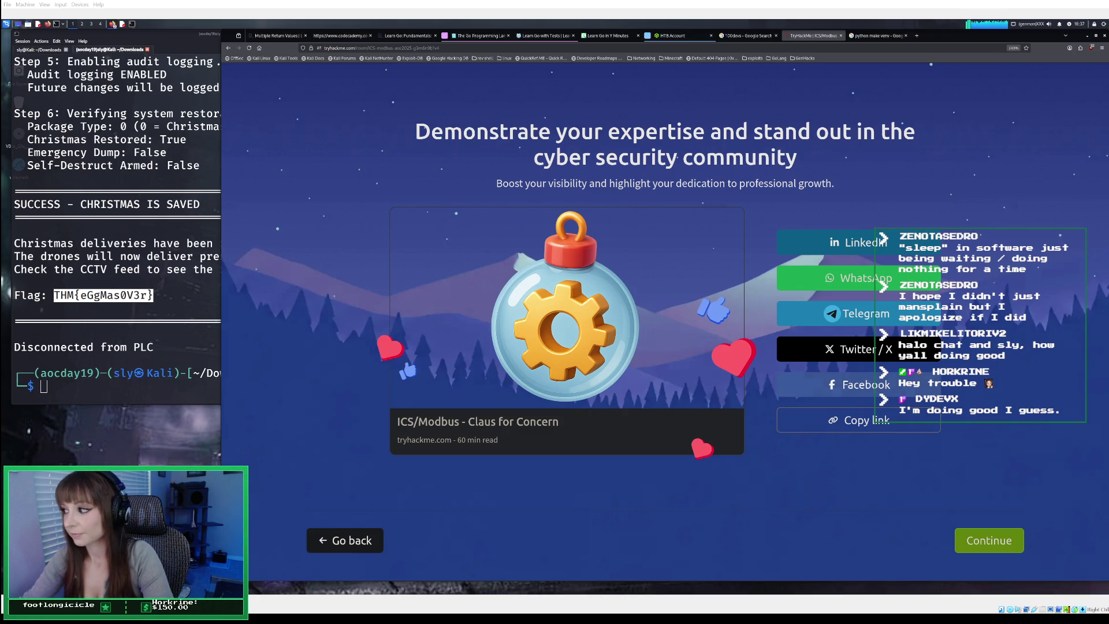
Choose the '3 Days – Good' streak goal and commit to reach the Wareville completion screen
{"action": "left_click", "coordinate": [968, 545]}
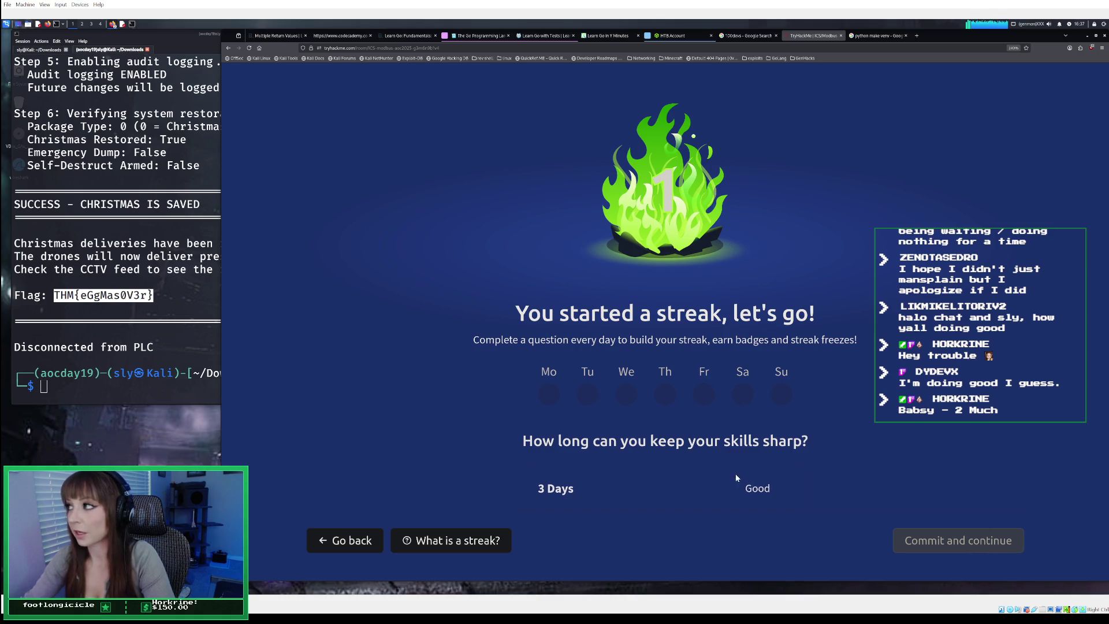
{"action": "left_click", "coordinate": [353, 543]}
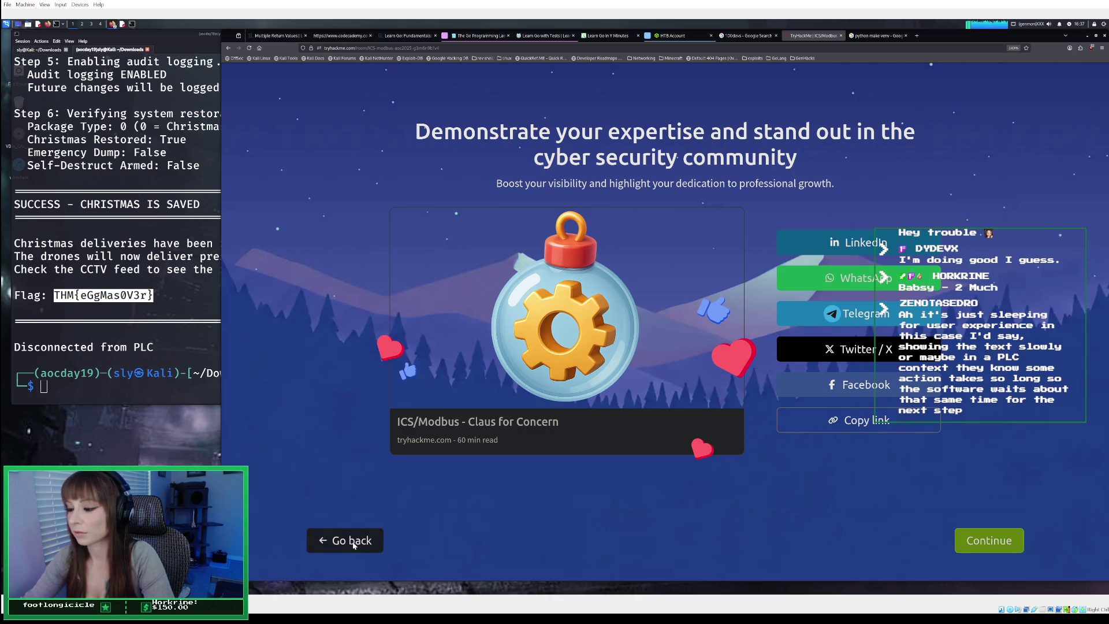
{"action": "left_click", "coordinate": [353, 543]}
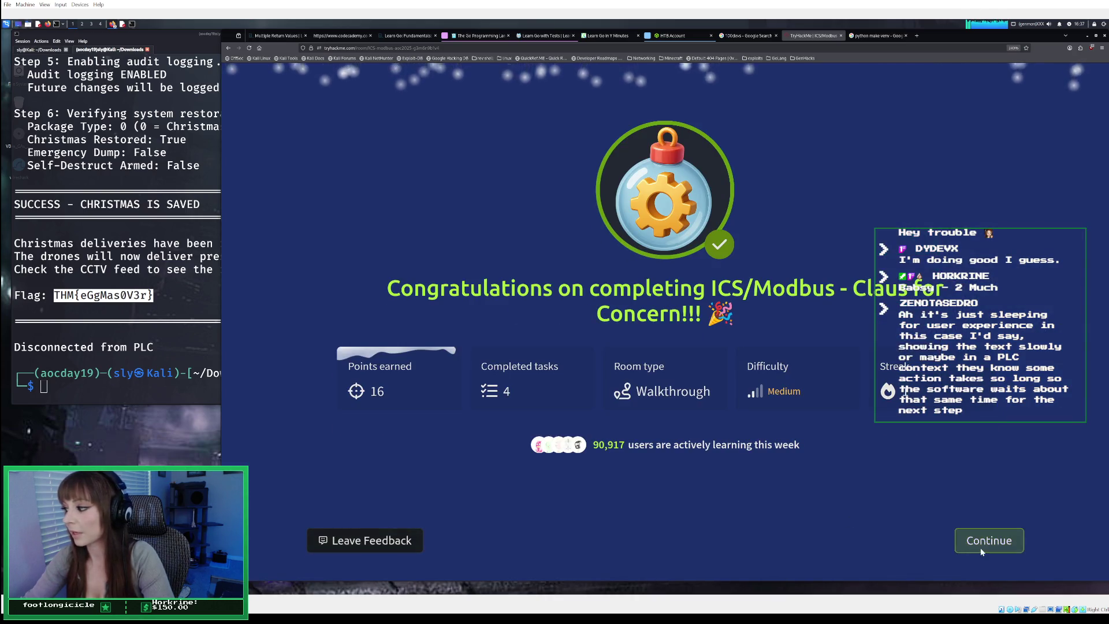
{"action": "left_click", "coordinate": [981, 543]}
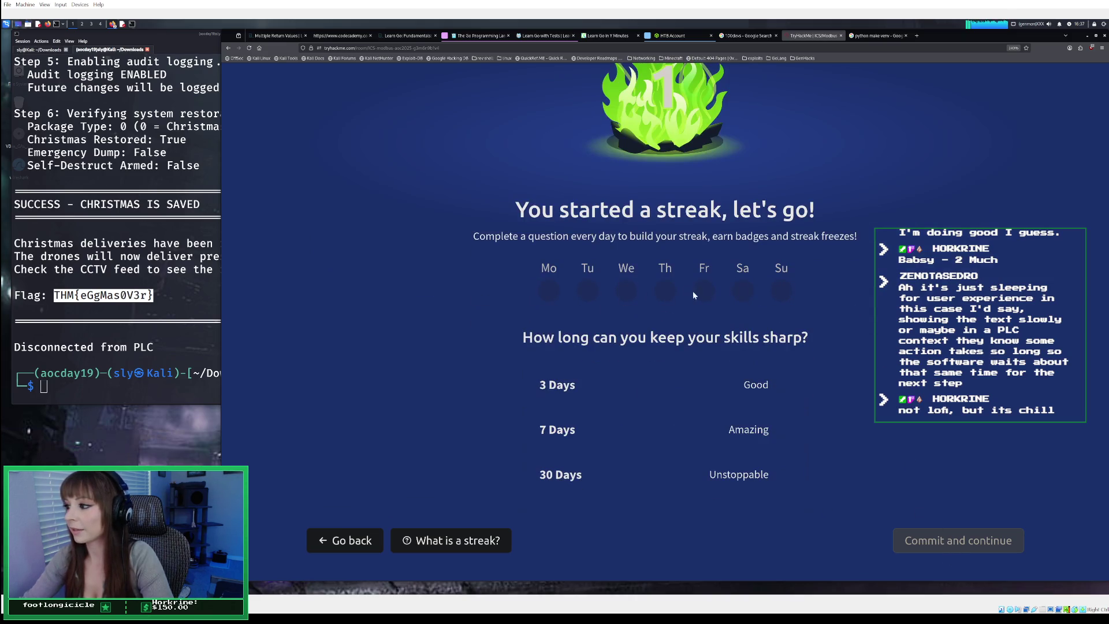
{"action": "left_click", "coordinate": [576, 385]}
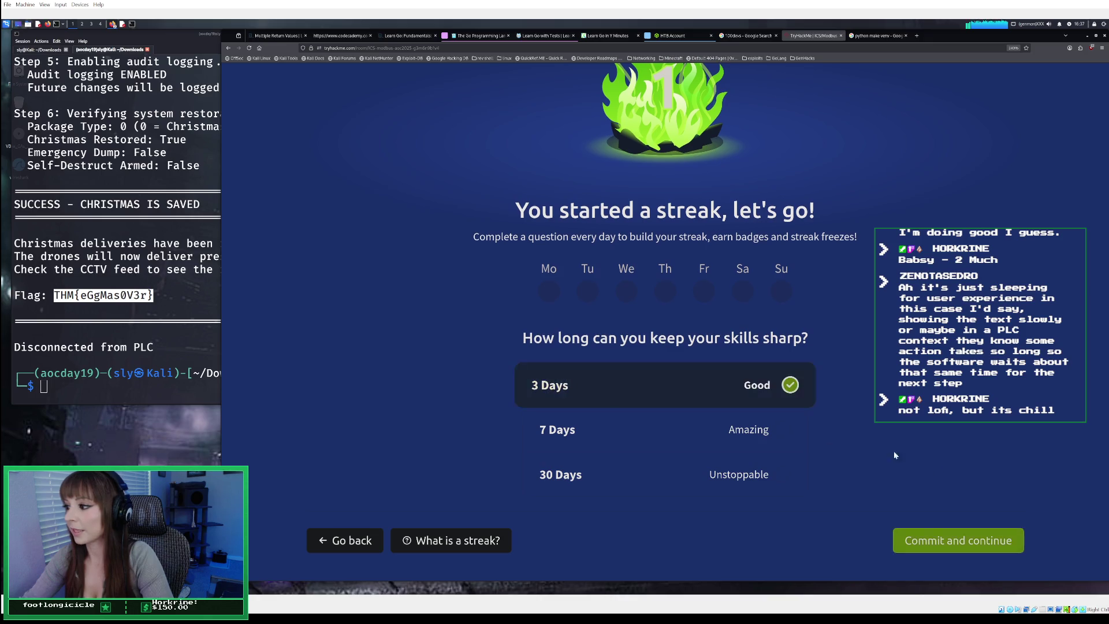
{"action": "left_click", "coordinate": [950, 541]}
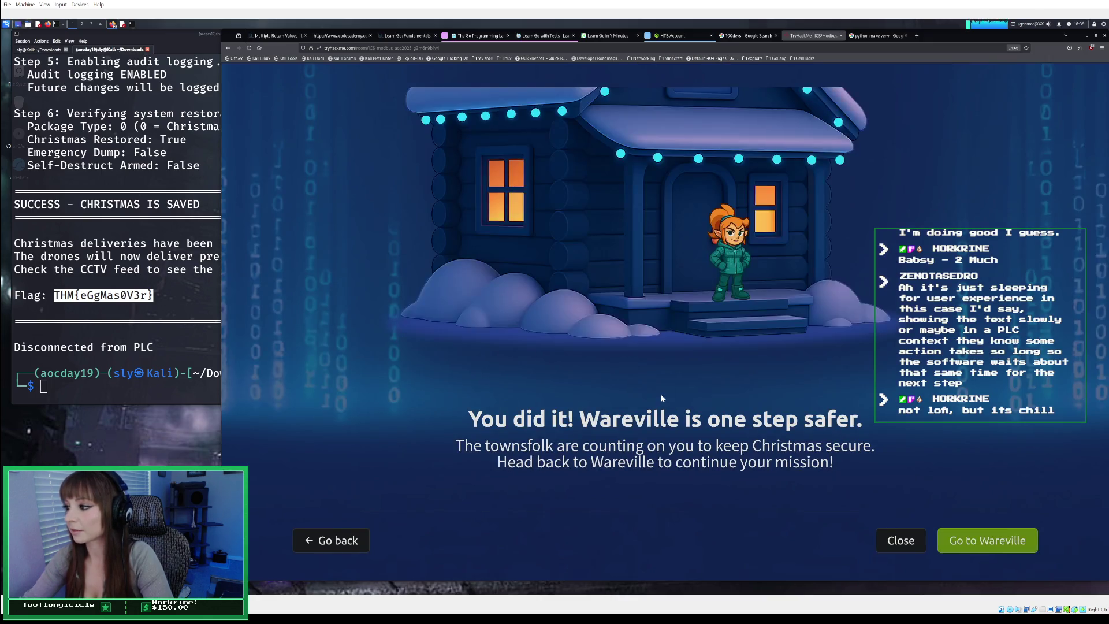
{"action": "left_click", "coordinate": [959, 546]}
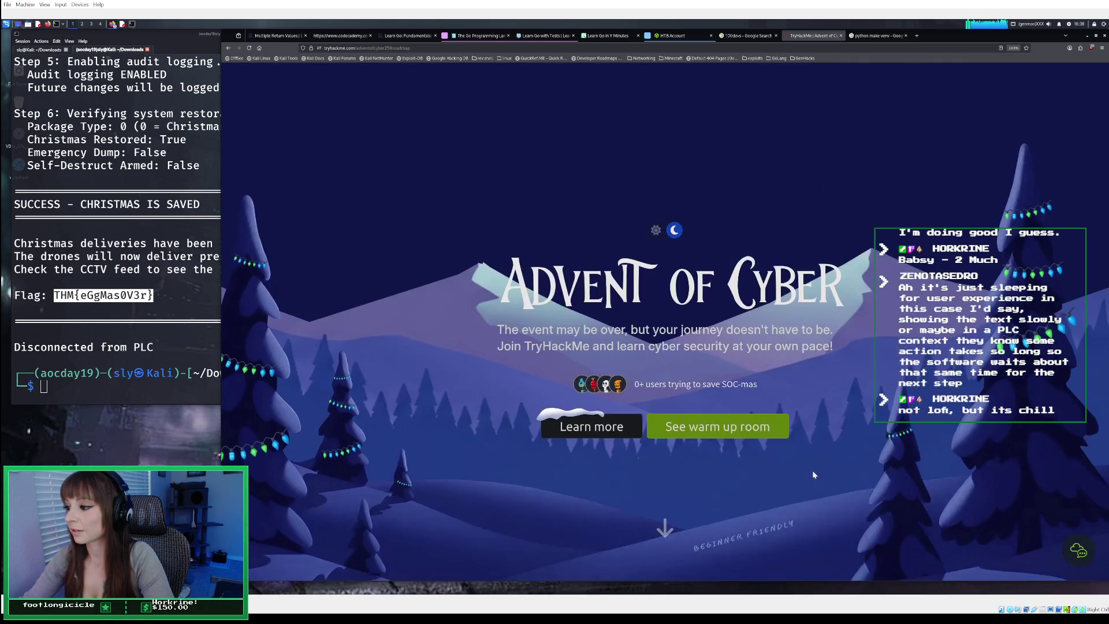
Open the Advent of Cyber roadmap of rooms from the event page
{"action": "scroll", "coordinate": [817, 458], "scroll_direction": "down", "scroll_amount": 5}
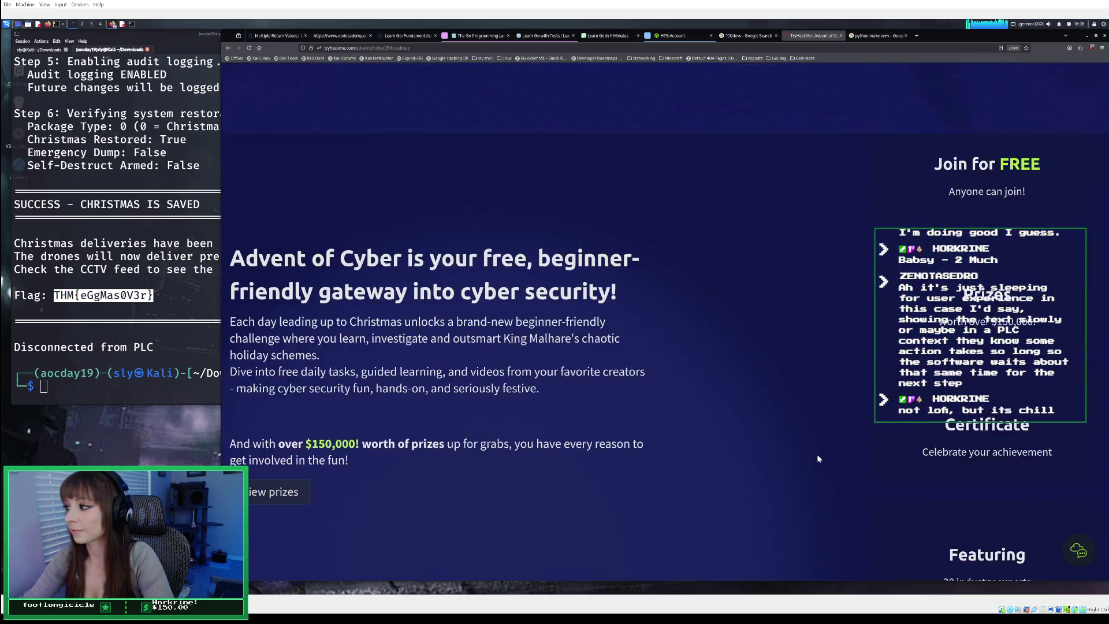
{"action": "scroll", "coordinate": [816, 454], "scroll_direction": "down", "scroll_amount": 6}
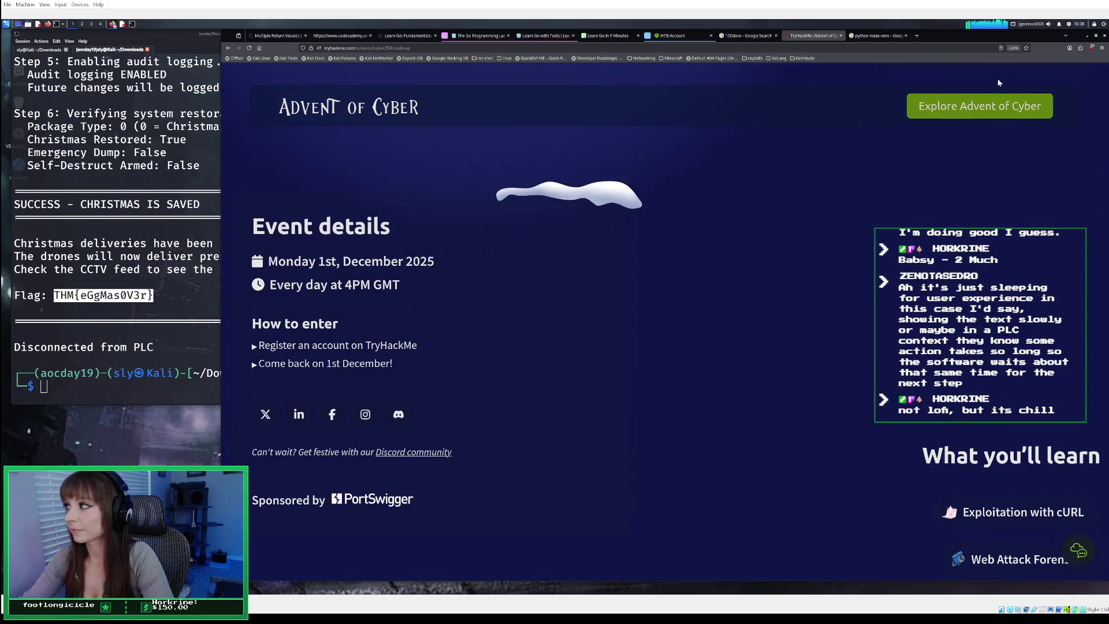
{"action": "left_click", "coordinate": [982, 108]}
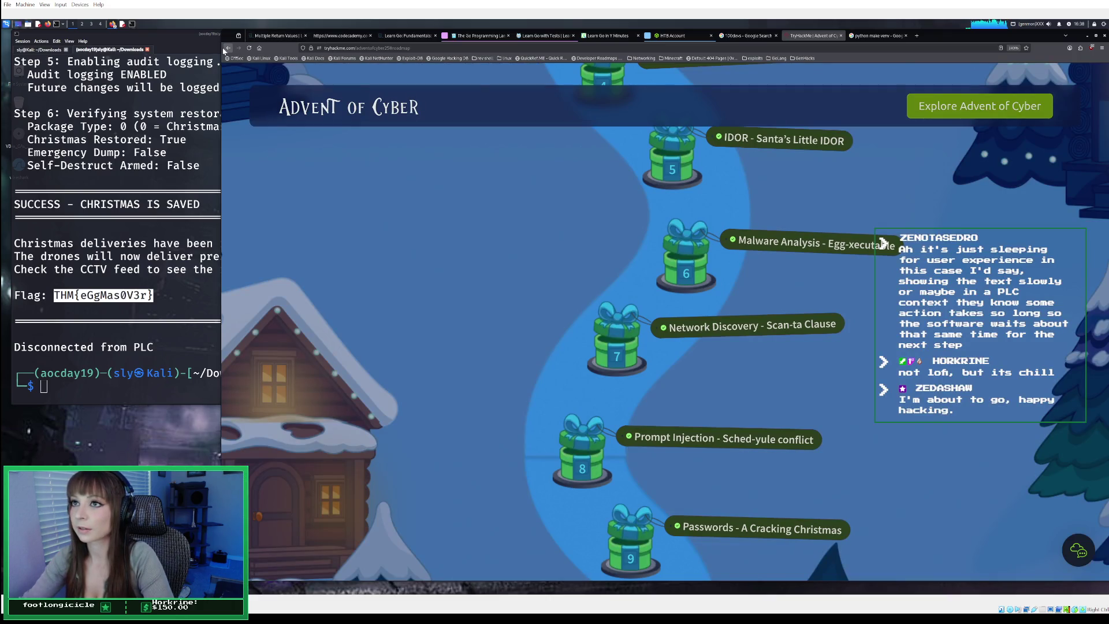
{"action": "left_click", "coordinate": [227, 48]}
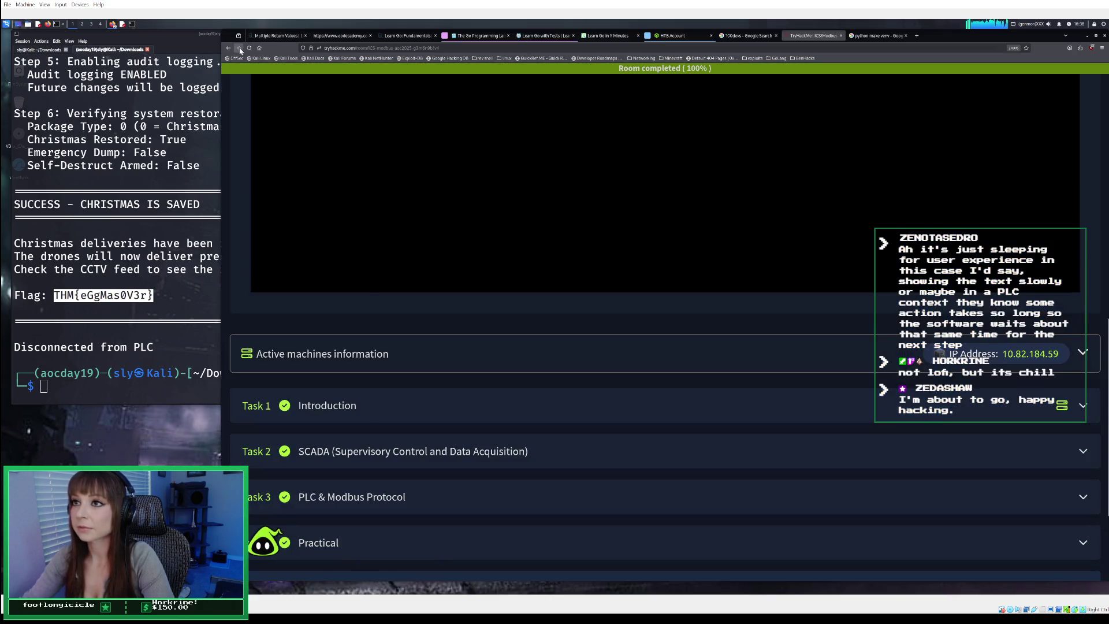
{"action": "left_click", "coordinate": [239, 48]}
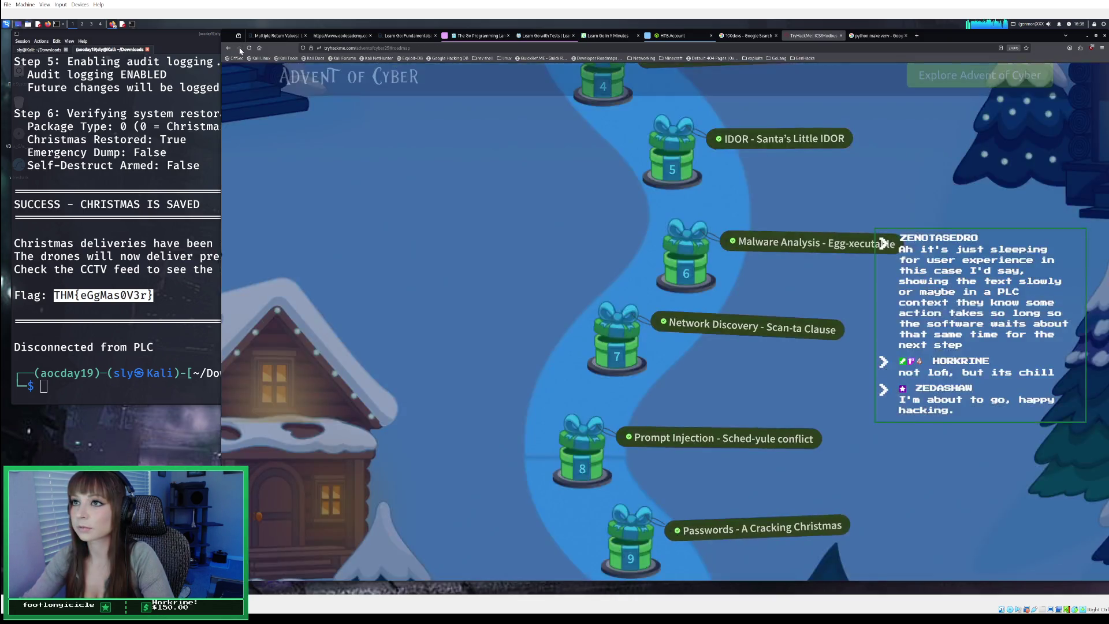
Scroll the Advent of Cyber roadmap down to its footer
{"action": "scroll", "coordinate": [454, 193], "scroll_direction": "up", "scroll_amount": 10}
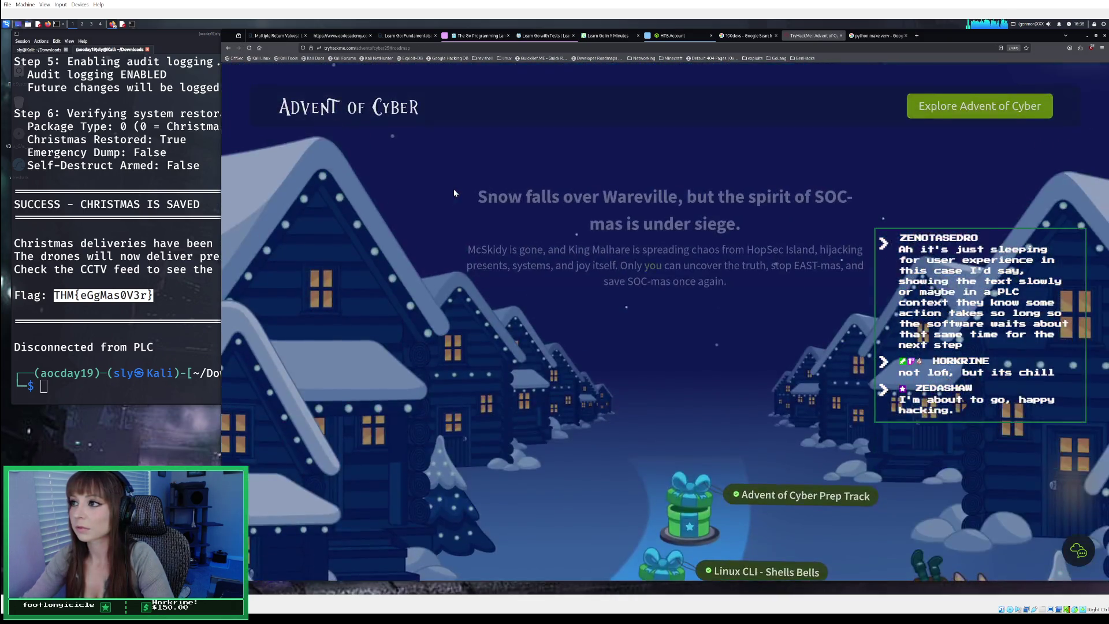
{"action": "scroll", "coordinate": [454, 193], "scroll_direction": "down", "scroll_amount": 10}
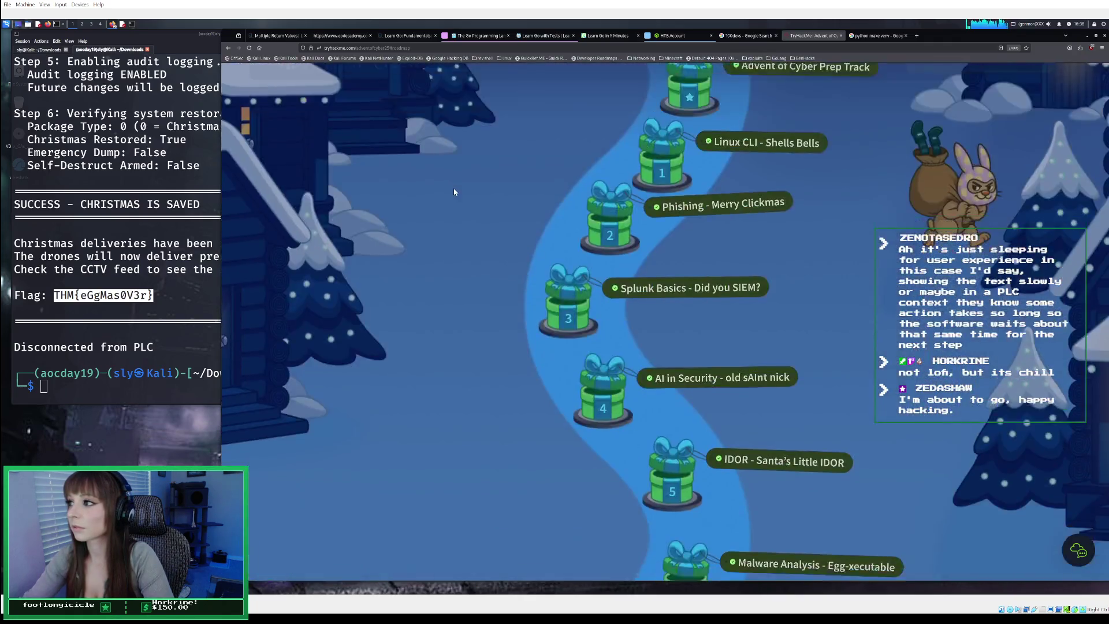
{"action": "scroll", "coordinate": [453, 192], "scroll_direction": "down", "scroll_amount": 15}
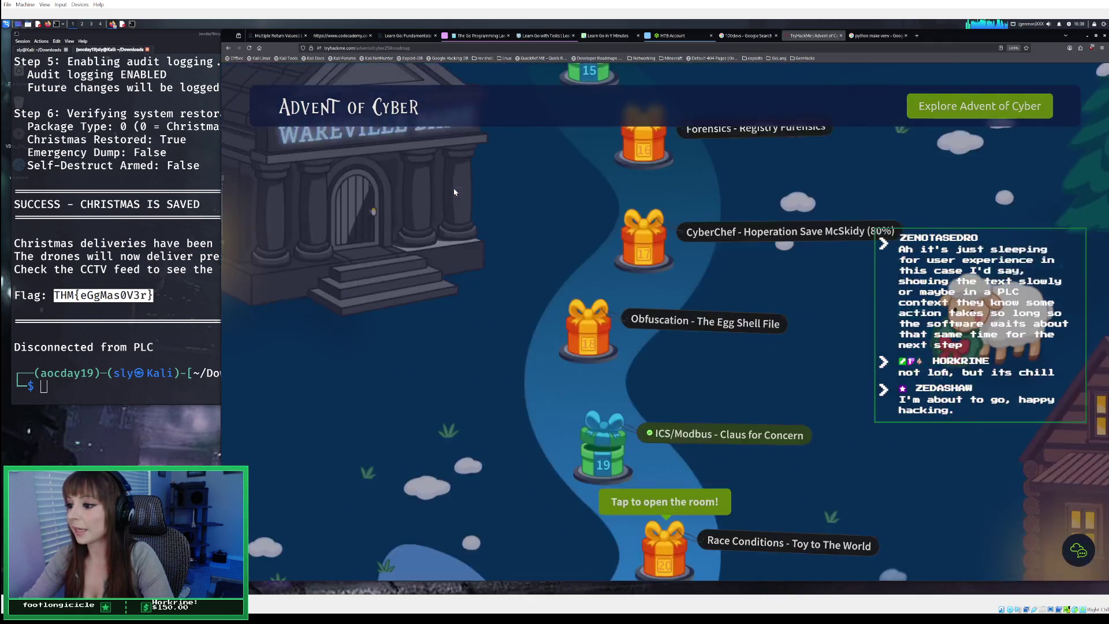
{"action": "scroll", "coordinate": [454, 192], "scroll_direction": "down", "scroll_amount": 15}
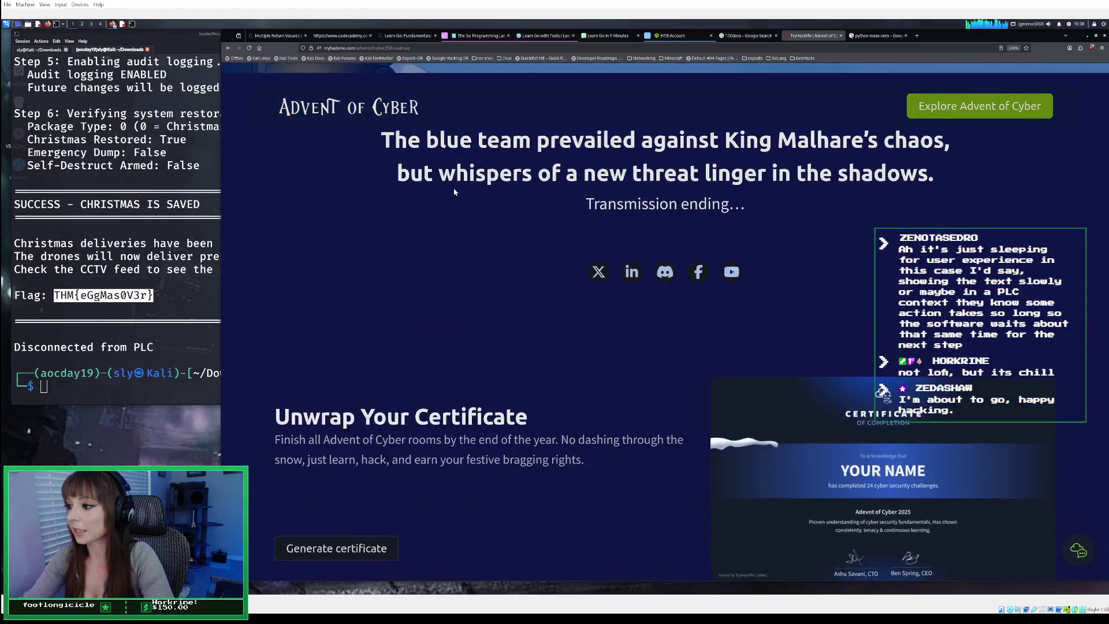
{"action": "scroll", "coordinate": [454, 192], "scroll_direction": "down", "scroll_amount": 10}
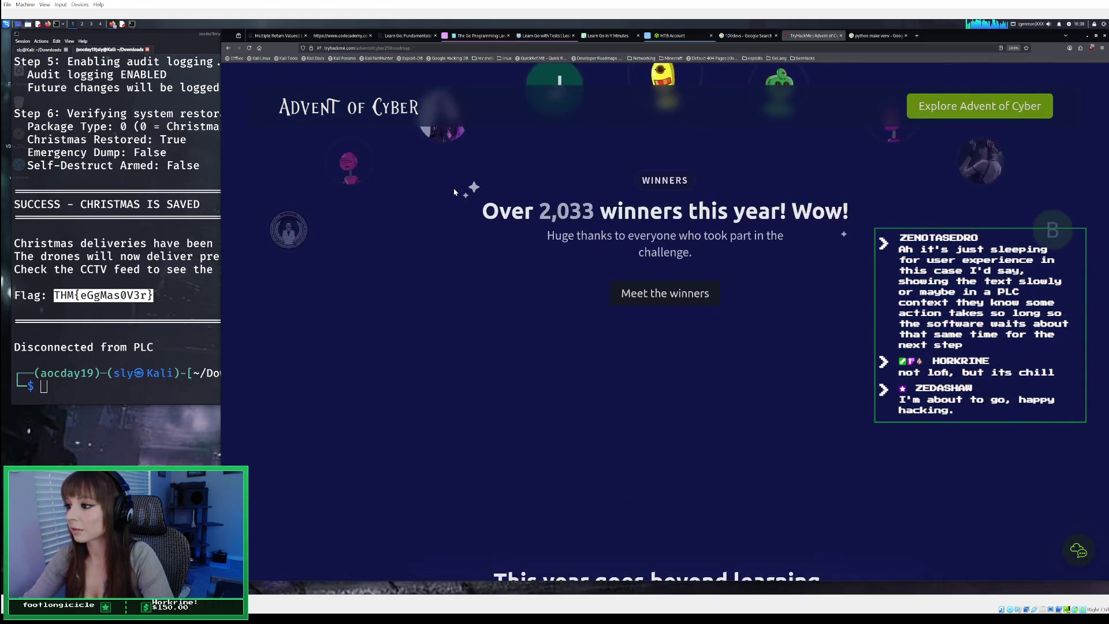
{"action": "scroll", "coordinate": [454, 193], "scroll_direction": "down", "scroll_amount": 8}
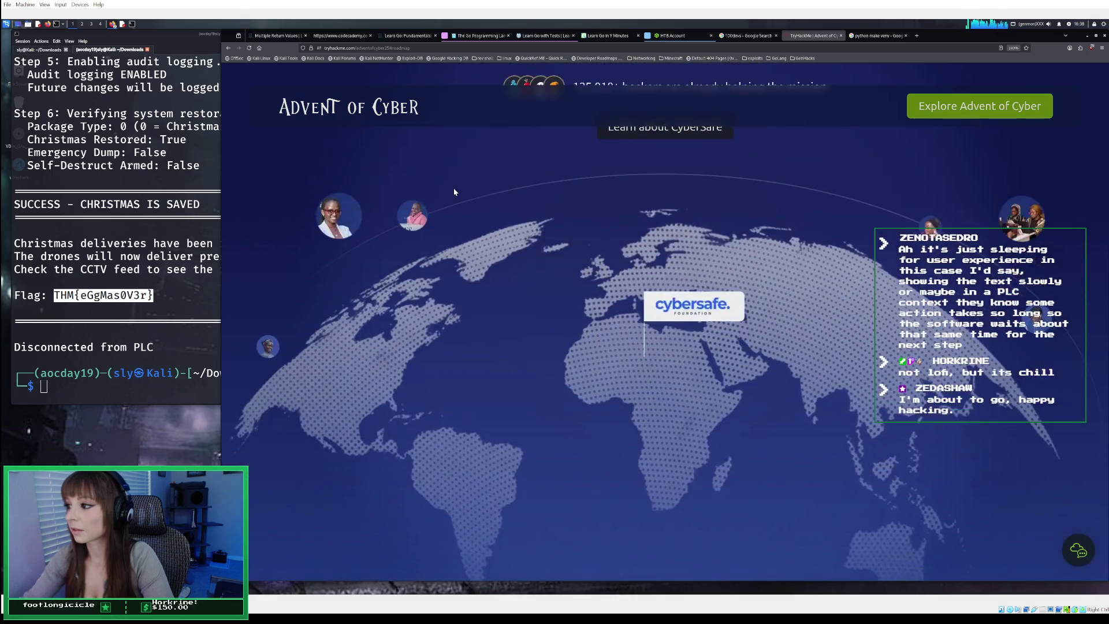
{"action": "scroll", "coordinate": [454, 192], "scroll_direction": "up", "scroll_amount": 3}
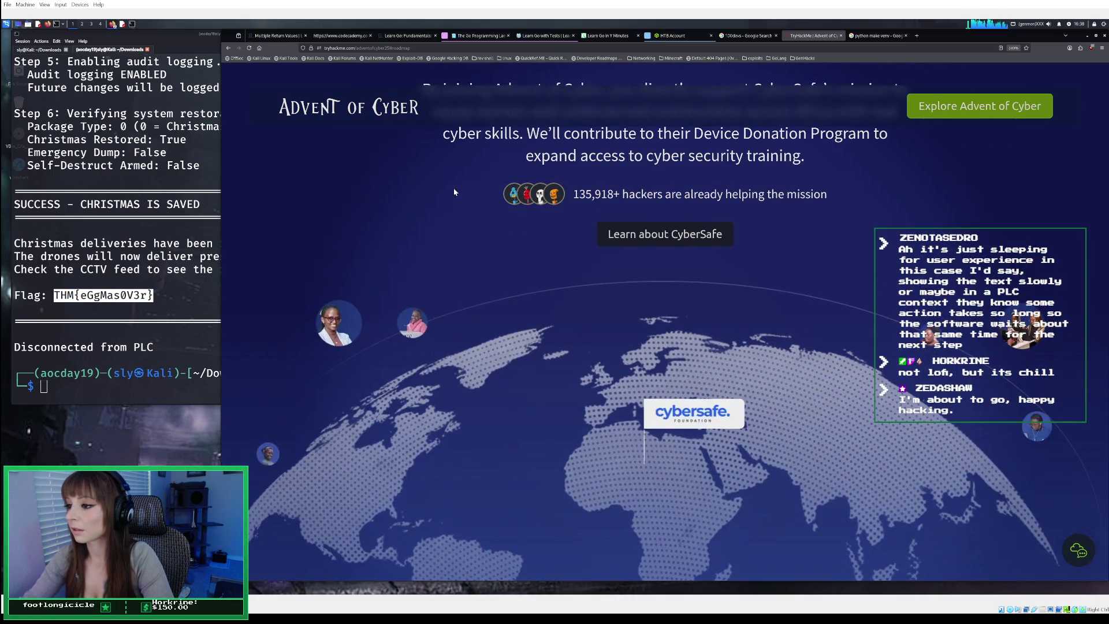
{"action": "scroll", "coordinate": [454, 192], "scroll_direction": "up", "scroll_amount": 1}
{"action": "scroll", "coordinate": [454, 192], "scroll_direction": "down", "scroll_amount": 6}
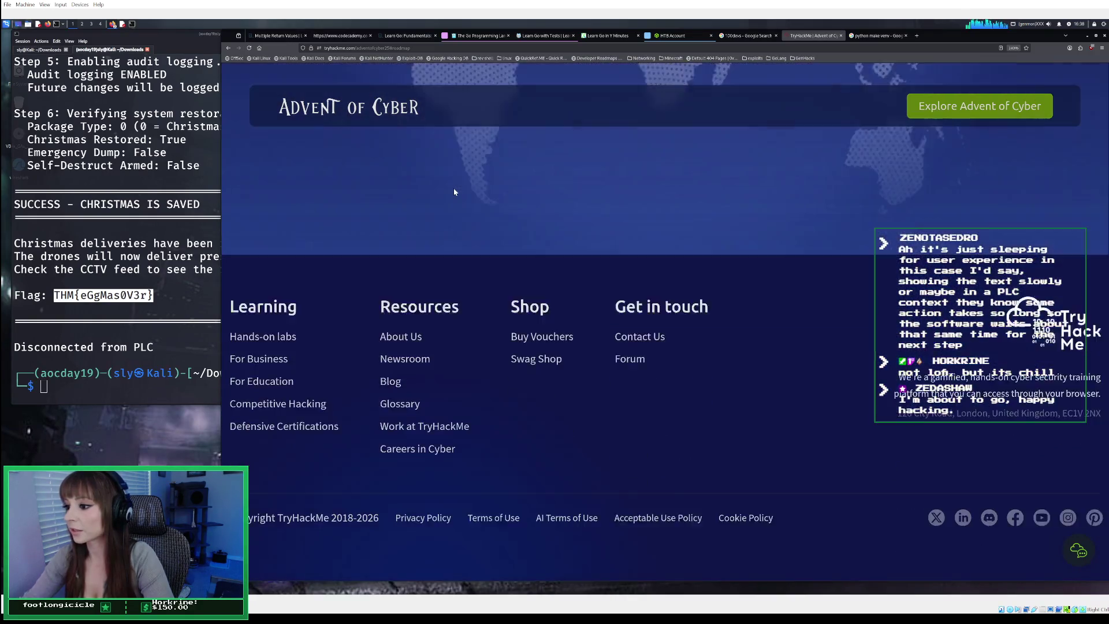
{"action": "left_click", "coordinate": [893, 37]}
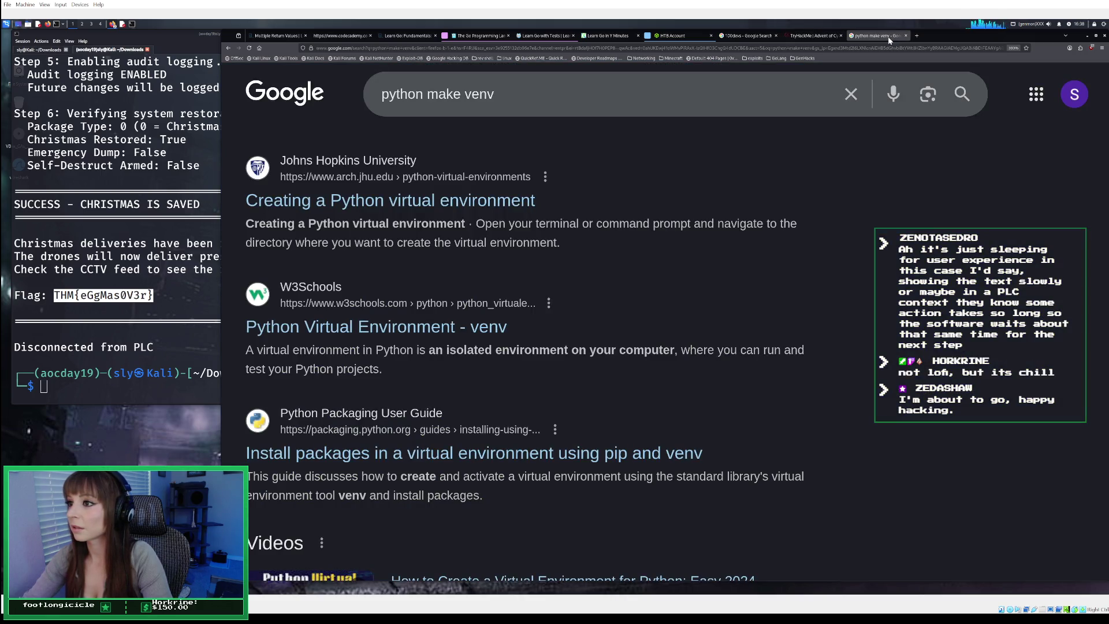
Search Google for 'tryhackme announcement for advent of cyber 25'
{"action": "left_click", "coordinate": [826, 48]}
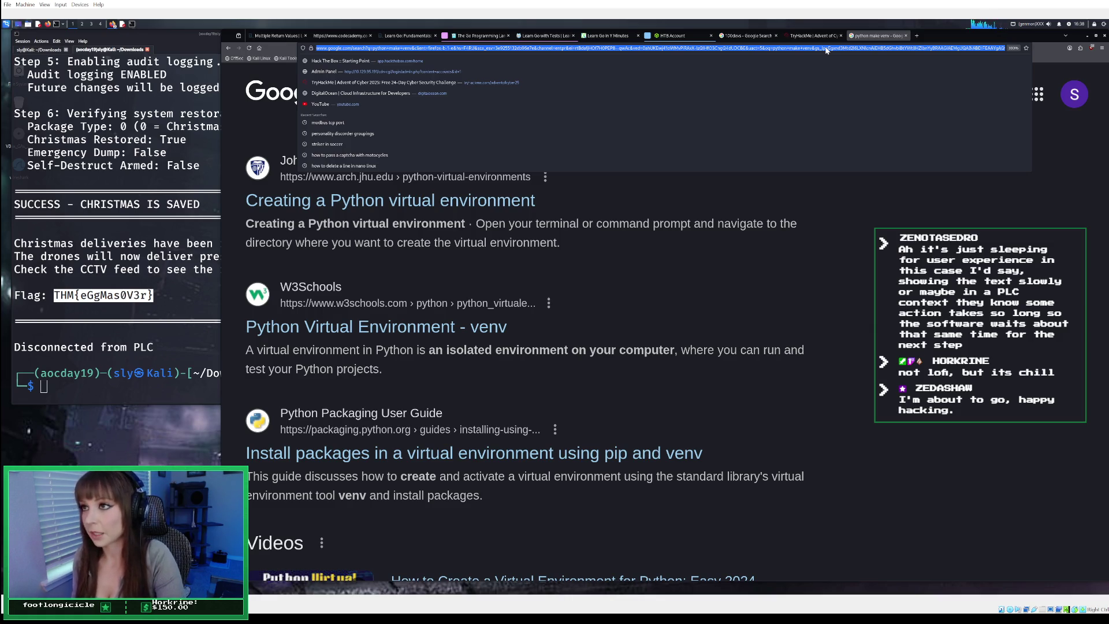
{"action": "type", "text": "tryhackme"}
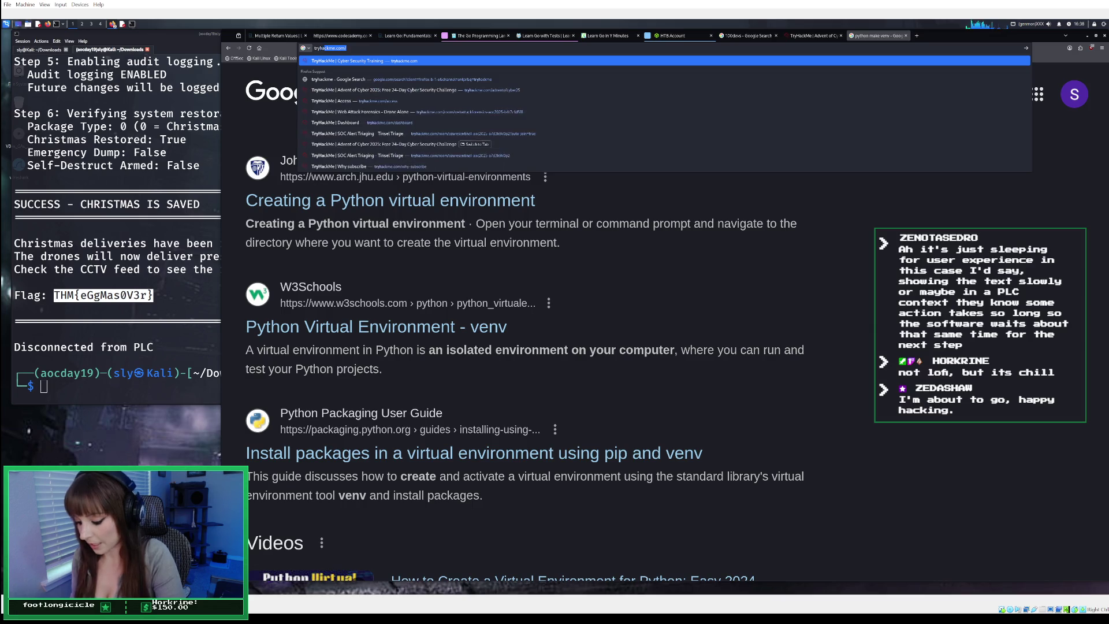
{"action": "type", "text": " a"}
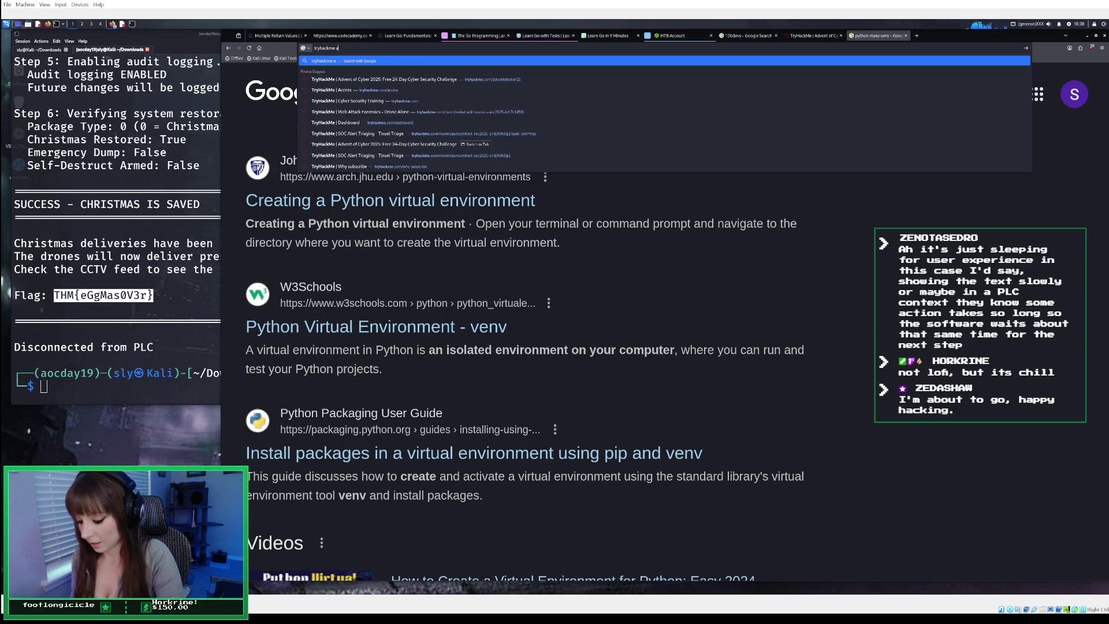
{"action": "type", "text": "nnouncem"}
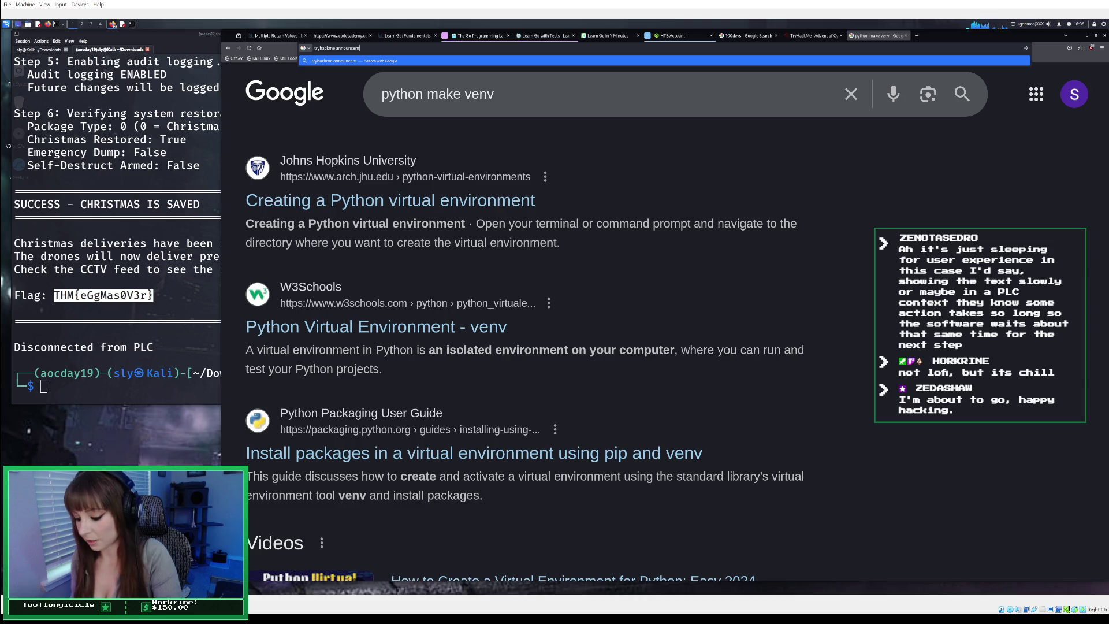
{"action": "type", "text": "ent for"}
{"action": "type", "text": " advent of"}
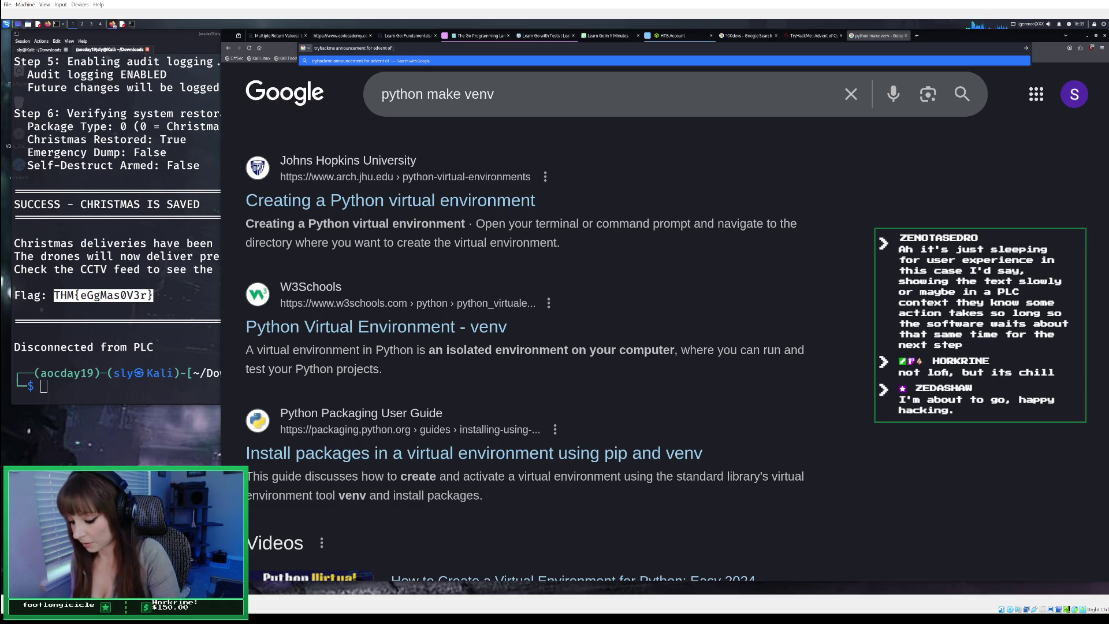
{"action": "type", "text": " cy"}
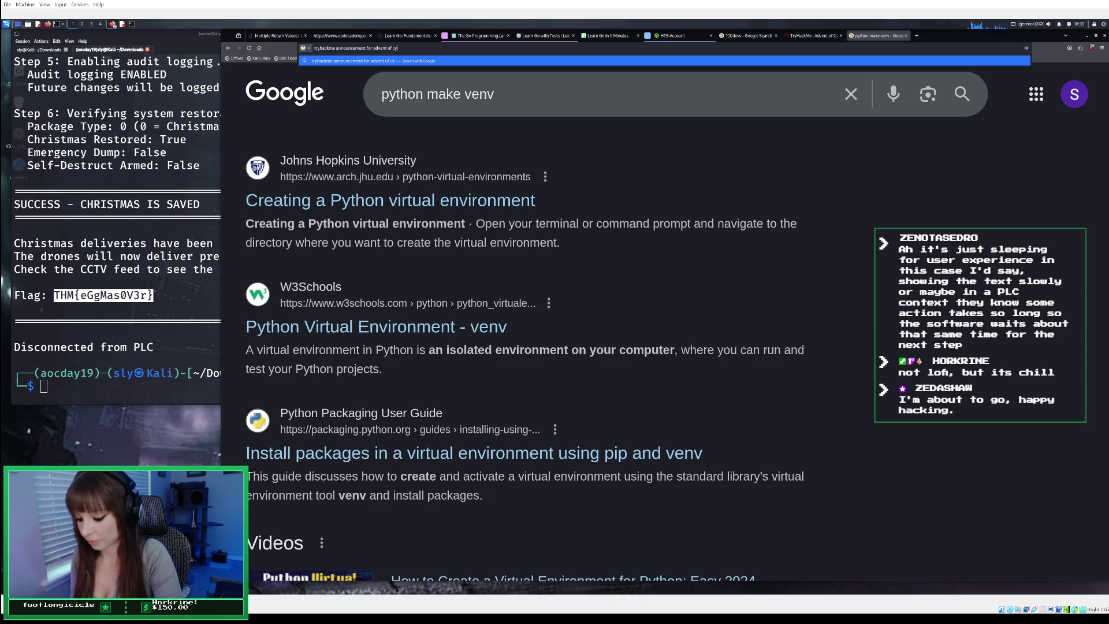
{"action": "type", "text": "ber 25"}
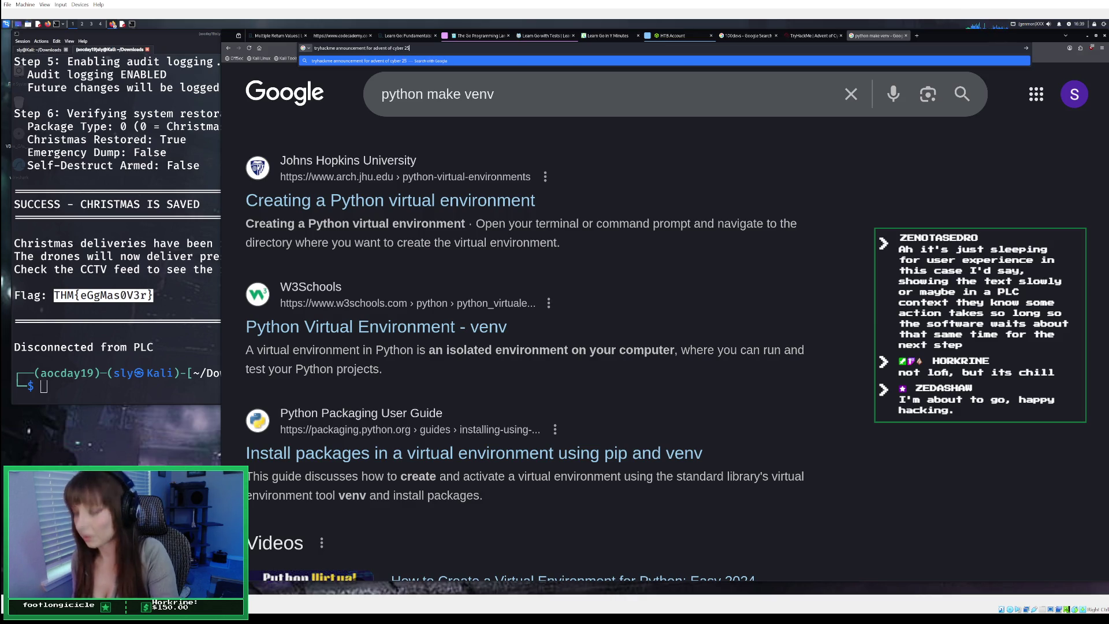
{"action": "key", "text": "Return"}
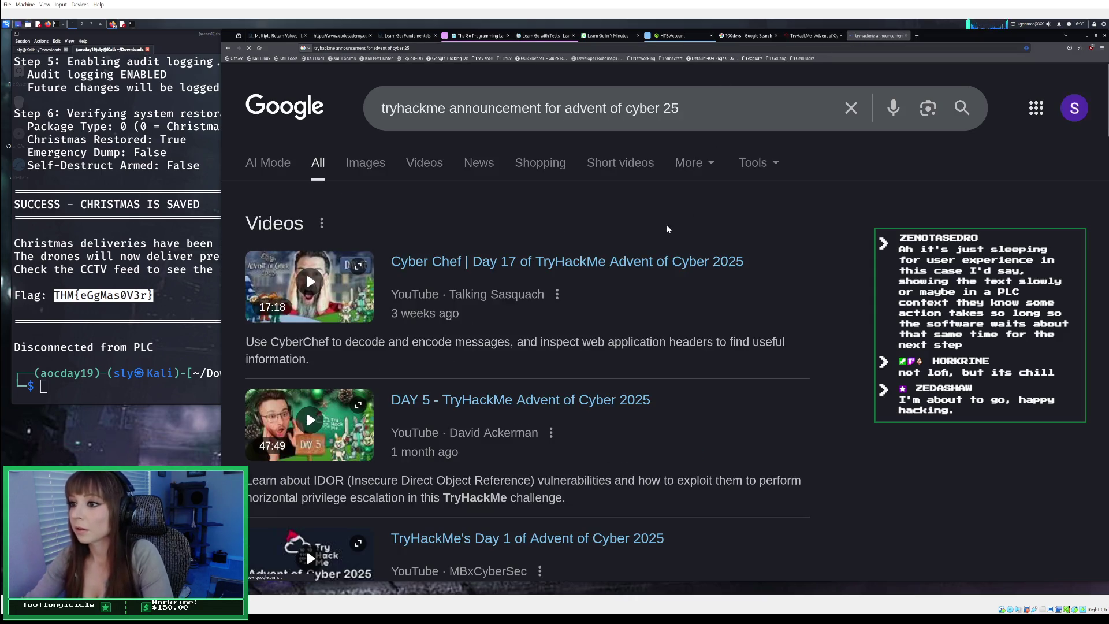
{"action": "scroll", "coordinate": [666, 232], "scroll_direction": "down", "scroll_amount": 2}
{"action": "scroll", "coordinate": [665, 232], "scroll_direction": "down", "scroll_amount": 9}
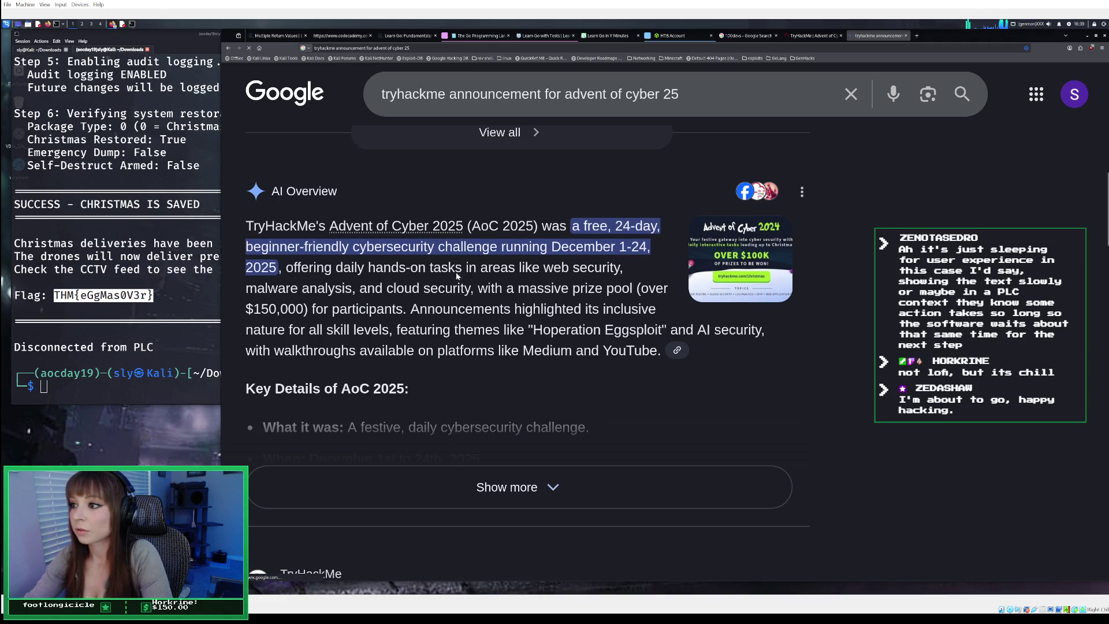
Expand the AI Overview, read it, and open the official Advent of Cyber 2025 result
{"action": "left_click", "coordinate": [432, 482]}
{"action": "scroll", "coordinate": [444, 483], "scroll_direction": "down", "scroll_amount": 3}
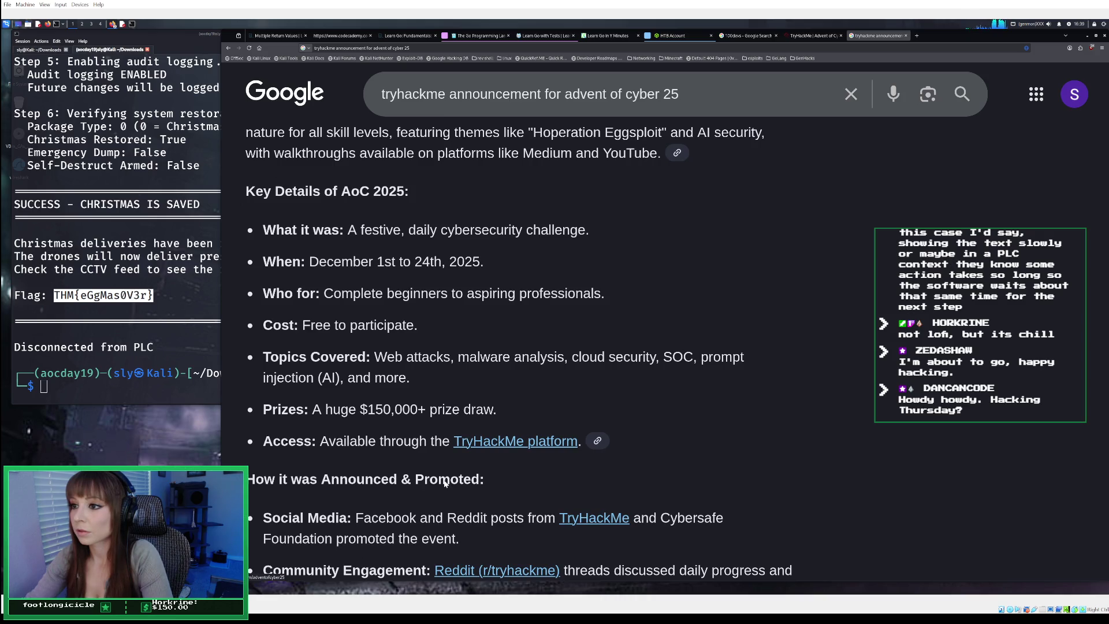
{"action": "scroll", "coordinate": [444, 479], "scroll_direction": "down", "scroll_amount": 3}
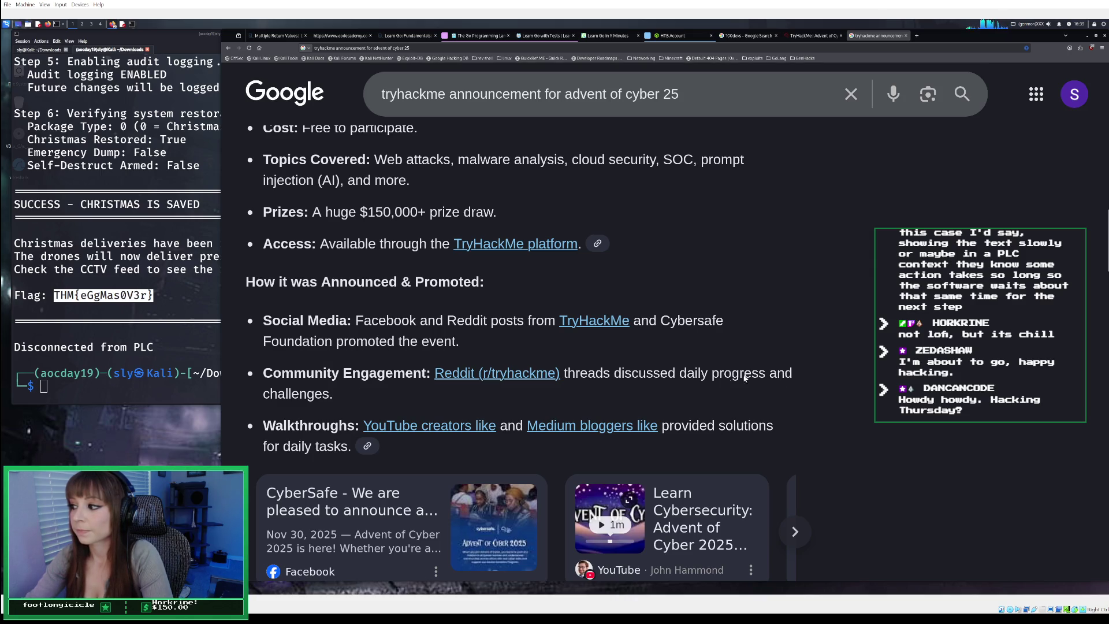
{"action": "scroll", "coordinate": [464, 420], "scroll_direction": "down", "scroll_amount": 3}
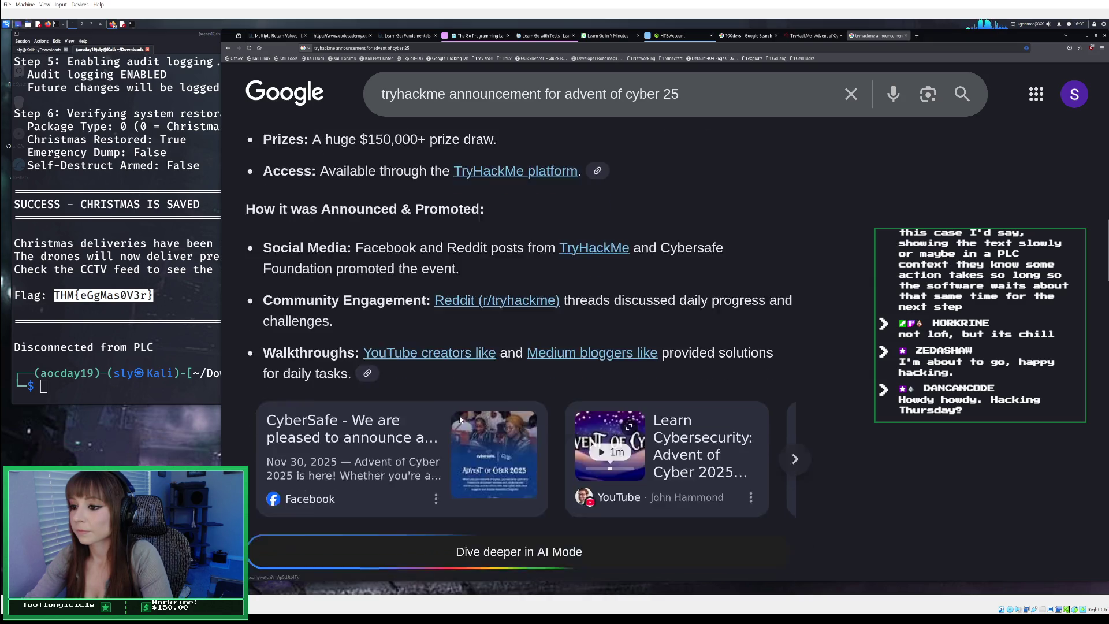
{"action": "scroll", "coordinate": [460, 419], "scroll_direction": "down", "scroll_amount": 5}
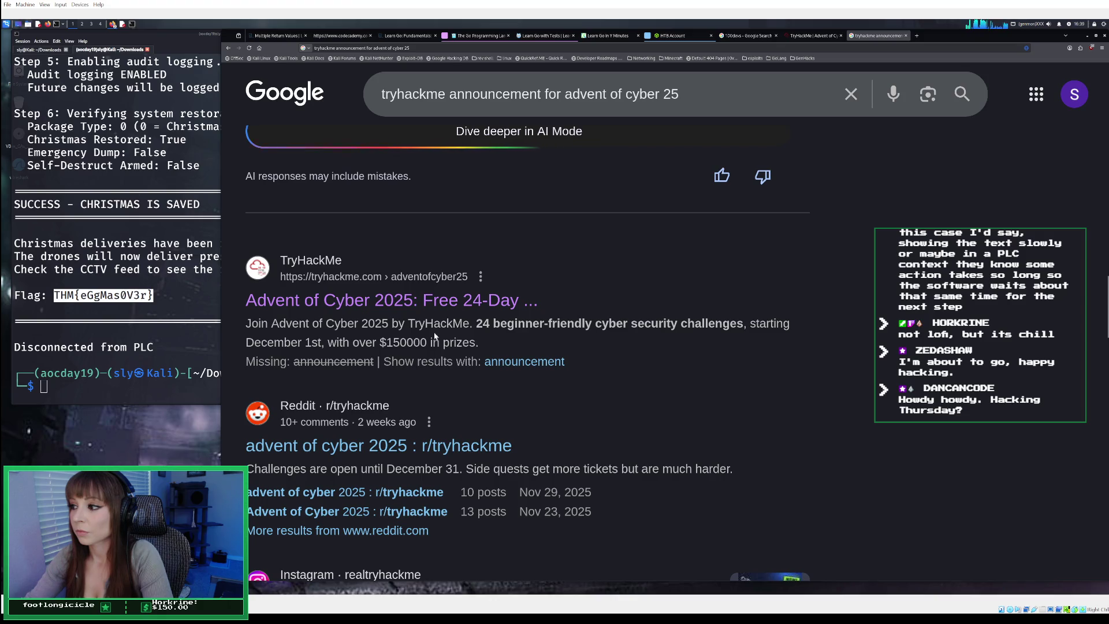
{"action": "left_click", "coordinate": [418, 300]}
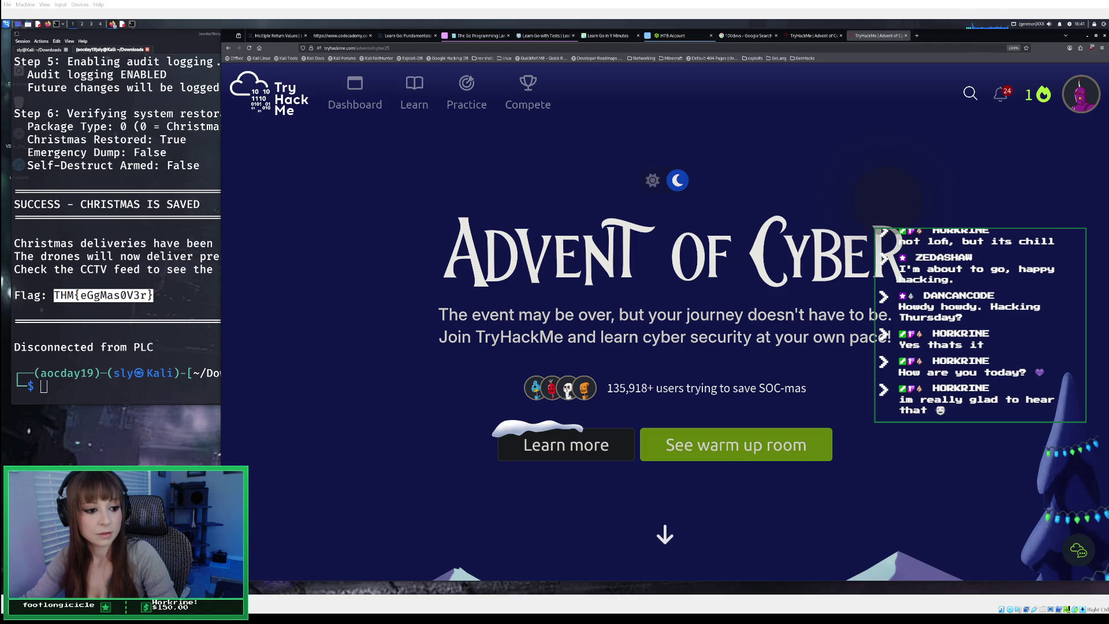
Scroll down the Advent of Cyber 2025 landing page past the 135,918+ users hero section
{"action": "scroll", "coordinate": [664, 318], "scroll_direction": "down", "scroll_amount": 2}
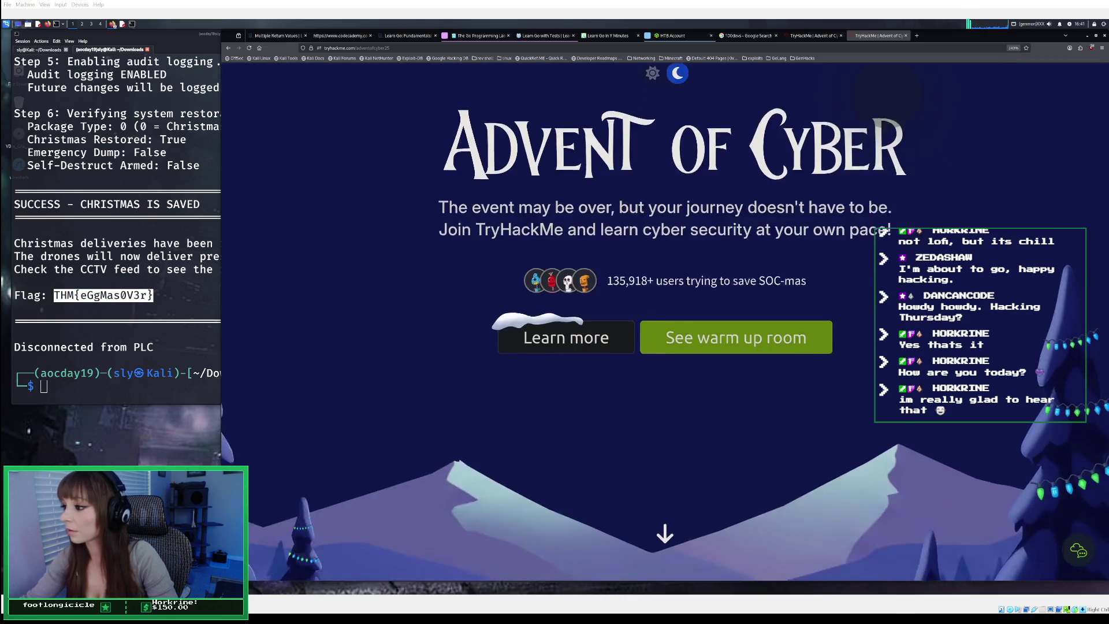
{"action": "scroll", "coordinate": [664, 399], "scroll_direction": "down", "scroll_amount": 2}
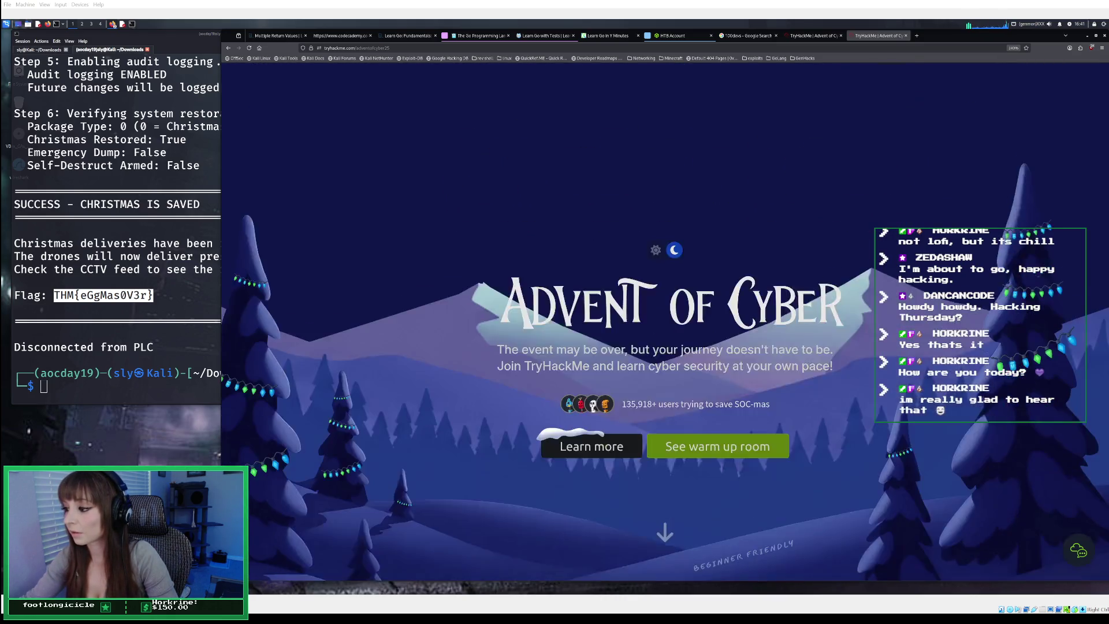
{"action": "scroll", "coordinate": [664, 318], "scroll_direction": "down", "scroll_amount": 2}
{"action": "scroll", "coordinate": [664, 318], "scroll_direction": "down", "scroll_amount": 2}
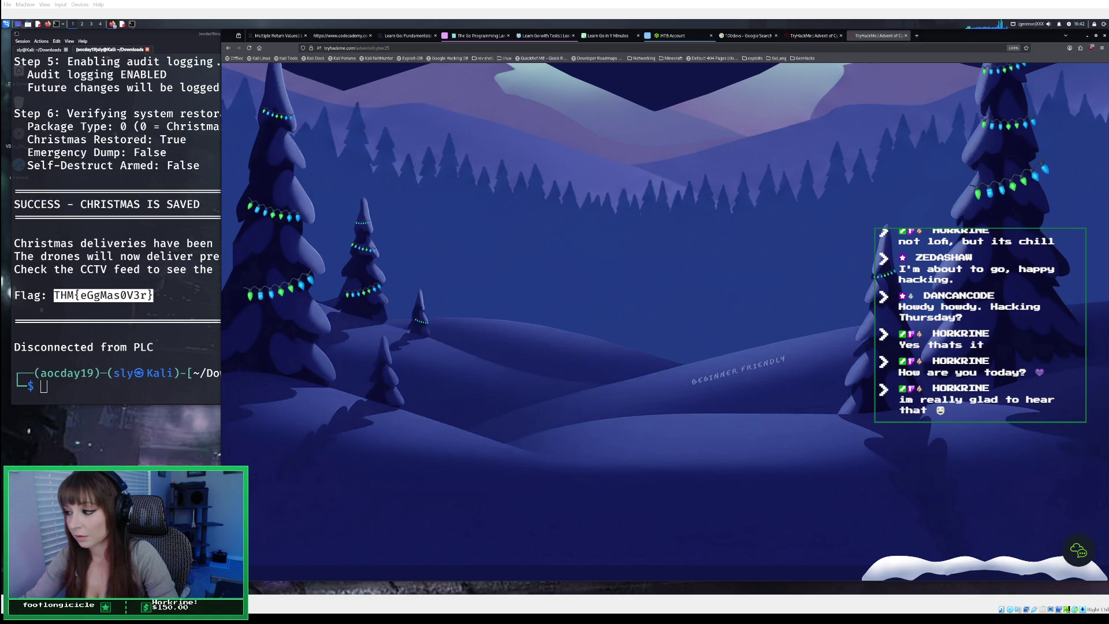
{"action": "scroll", "coordinate": [664, 266], "scroll_direction": "down", "scroll_amount": 2}
{"action": "scroll", "coordinate": [664, 317], "scroll_direction": "down", "scroll_amount": 2}
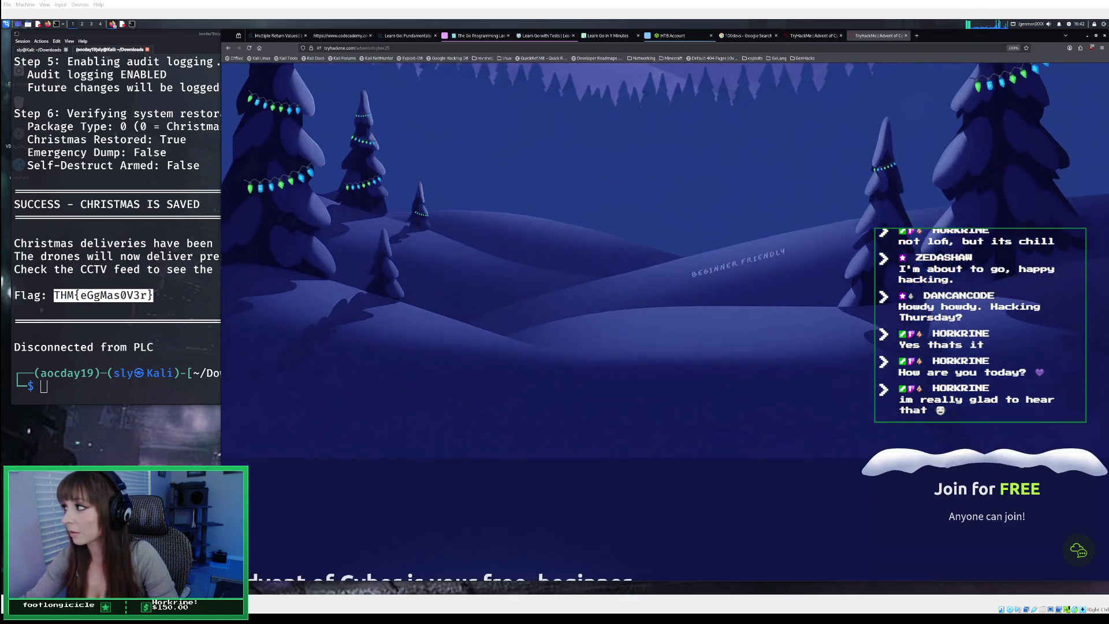
{"action": "scroll", "coordinate": [664, 321], "scroll_direction": "down", "scroll_amount": 5}
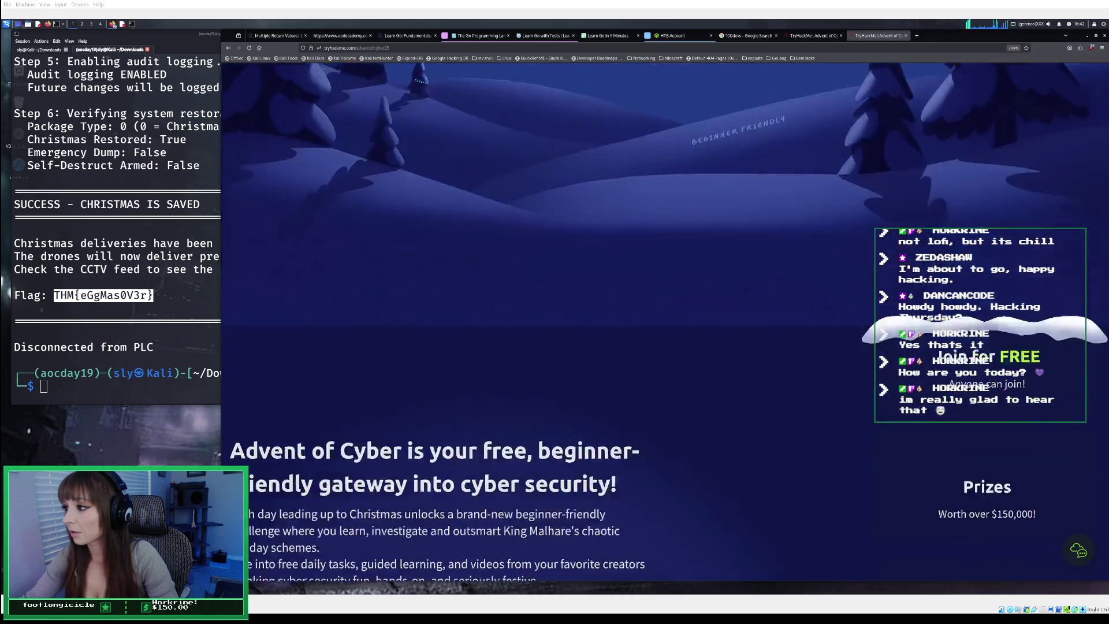
{"action": "scroll", "coordinate": [664, 321], "scroll_direction": "up", "scroll_amount": 10}
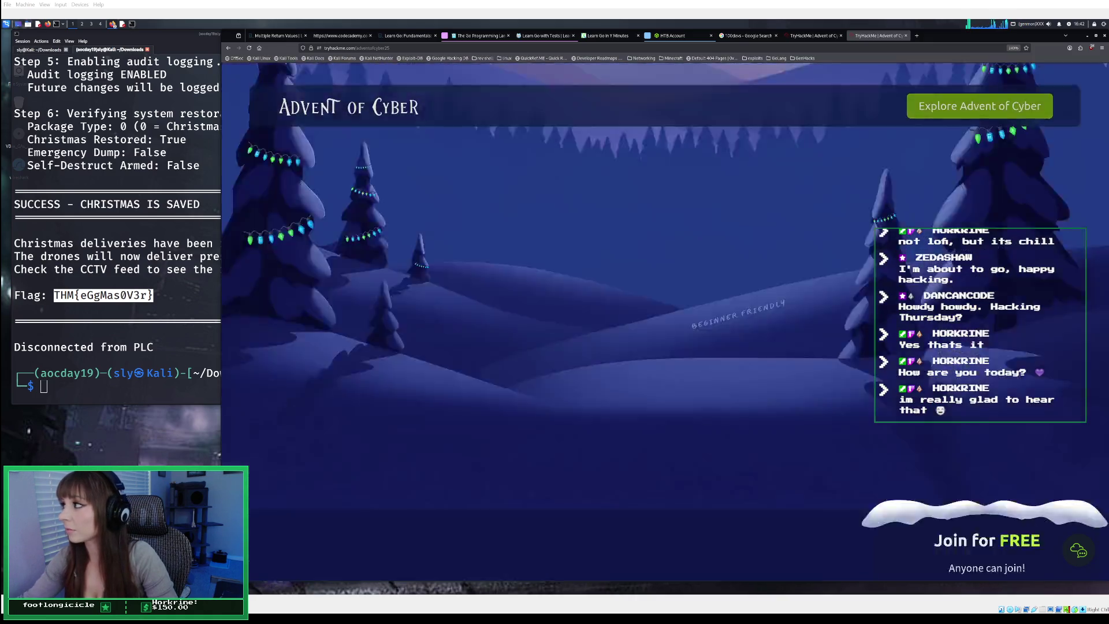
{"action": "scroll", "coordinate": [664, 320], "scroll_direction": "down", "scroll_amount": 5}
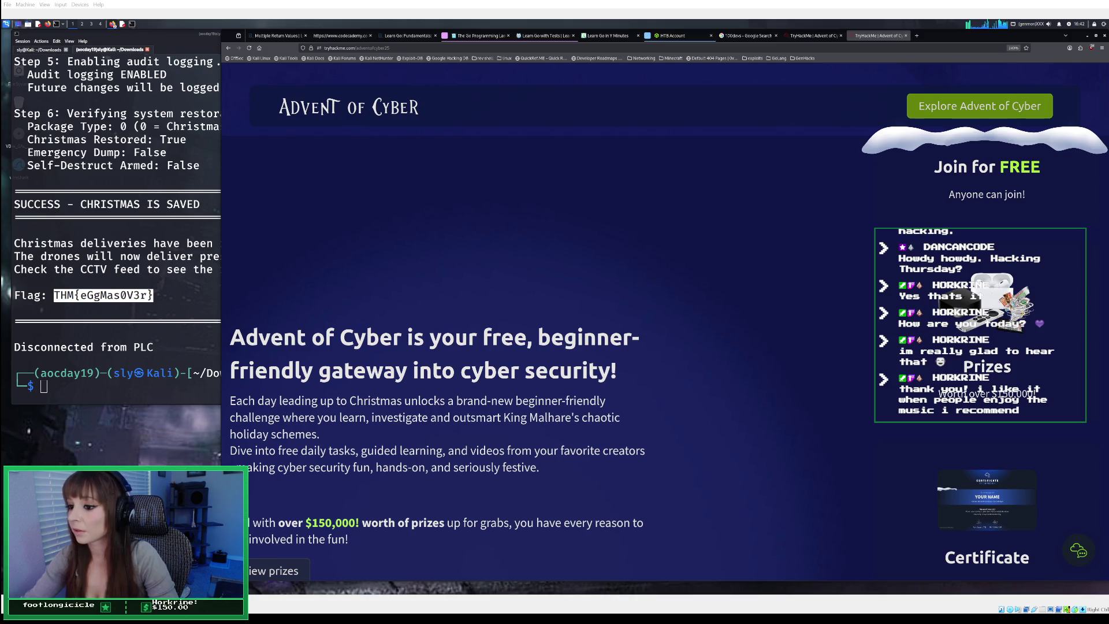
{"action": "scroll", "coordinate": [664, 320], "scroll_direction": "down", "scroll_amount": 1}
{"action": "scroll", "coordinate": [664, 320], "scroll_direction": "down", "scroll_amount": 10}
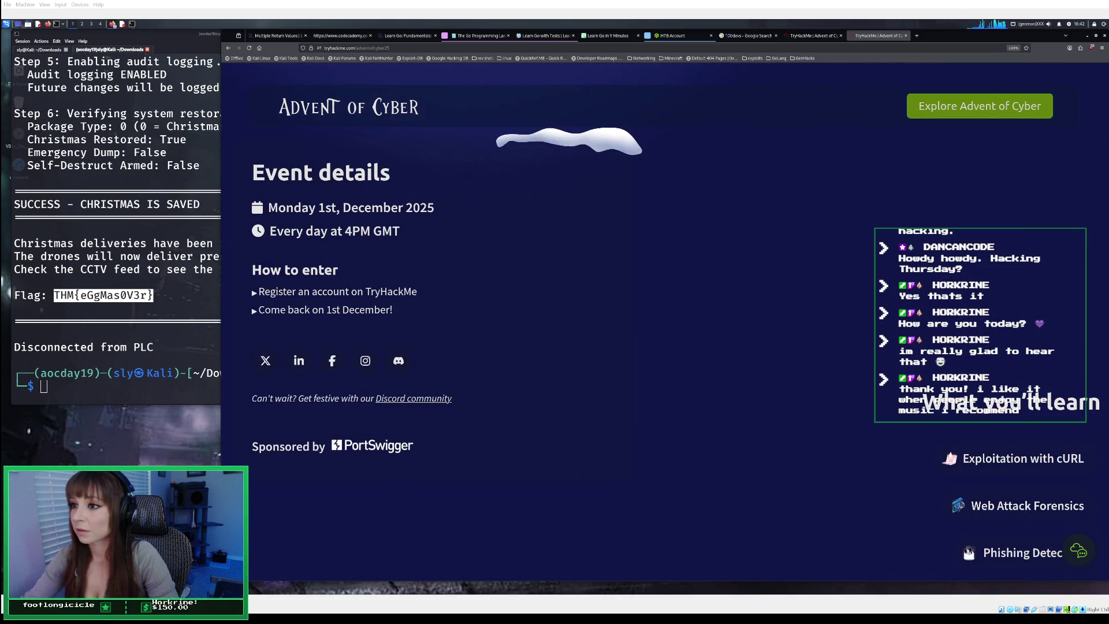
{"action": "scroll", "coordinate": [664, 320], "scroll_direction": "down", "scroll_amount": 10}
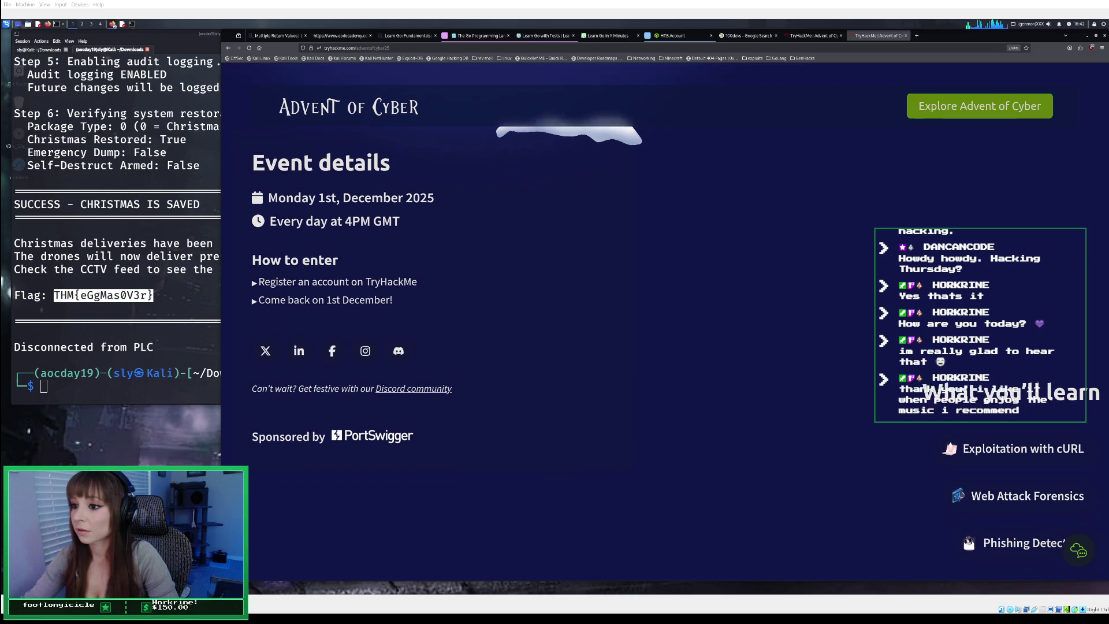
{"action": "scroll", "coordinate": [664, 321], "scroll_direction": "down", "scroll_amount": 8}
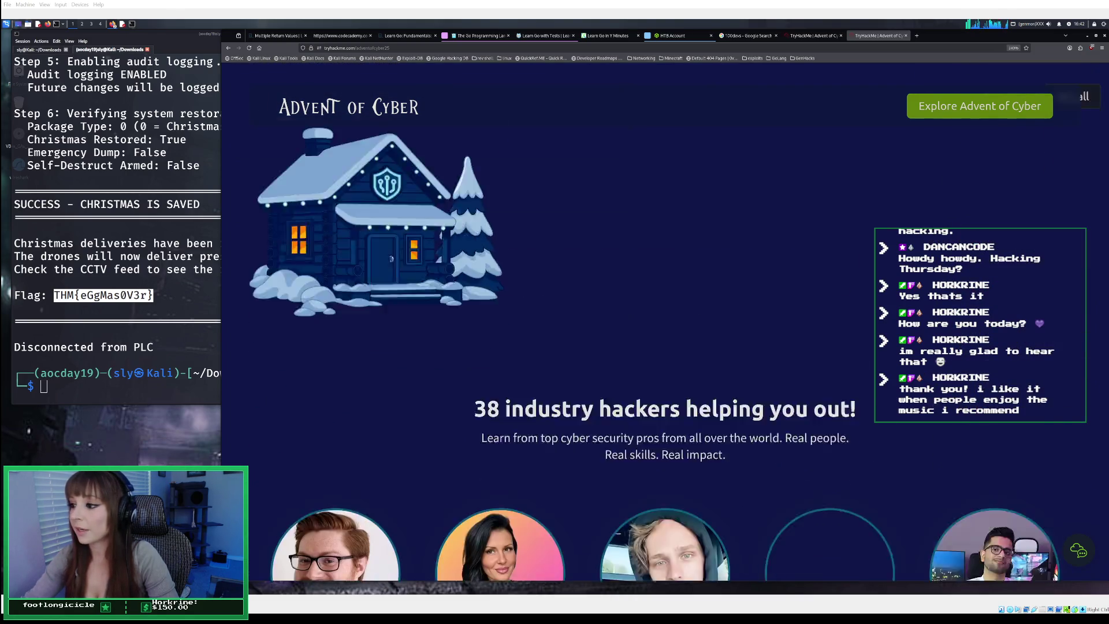
{"action": "scroll", "coordinate": [664, 320], "scroll_direction": "up", "scroll_amount": 15}
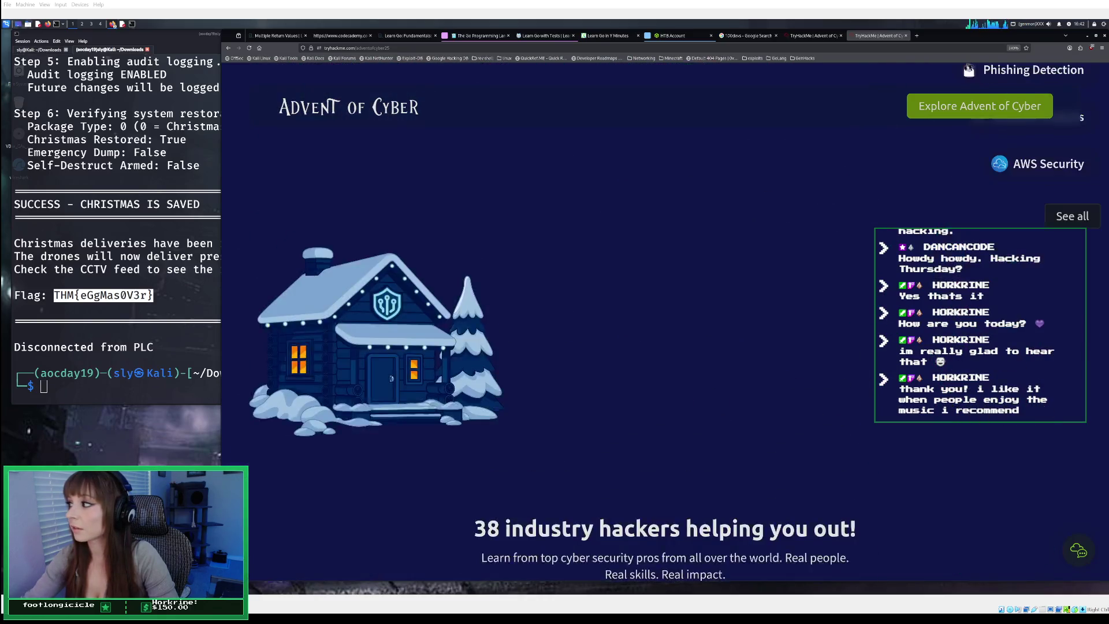
{"action": "scroll", "coordinate": [664, 320], "scroll_direction": "up", "scroll_amount": 3}
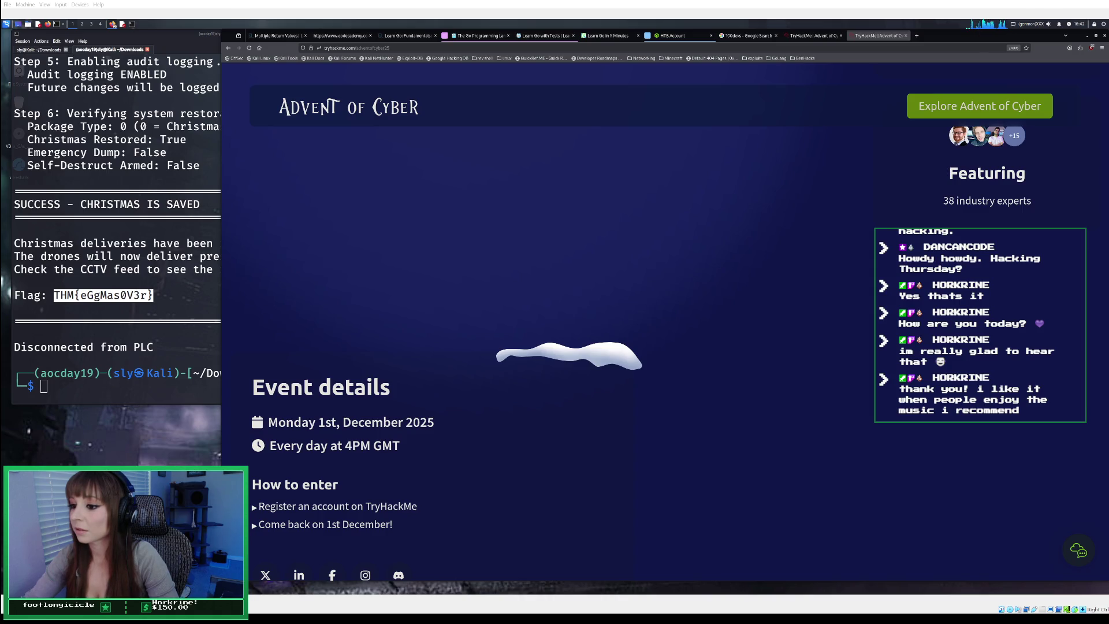
{"action": "scroll", "coordinate": [664, 320], "scroll_direction": "up", "scroll_amount": 9}
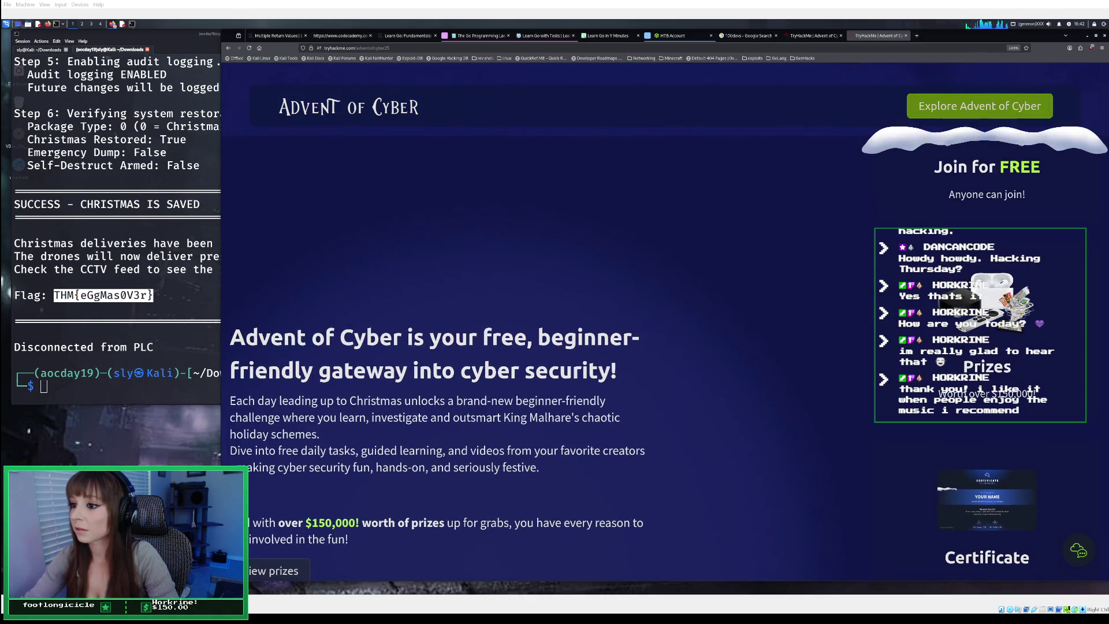
{"action": "scroll", "coordinate": [664, 320], "scroll_direction": "up", "scroll_amount": 10}
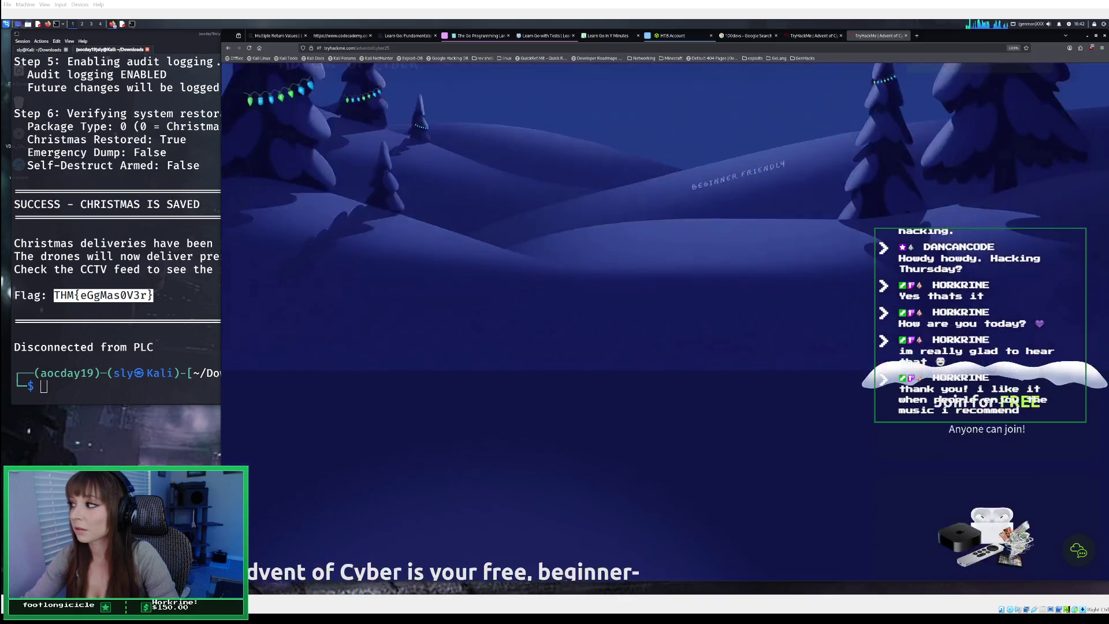
{"action": "scroll", "coordinate": [664, 321], "scroll_direction": "up", "scroll_amount": 5}
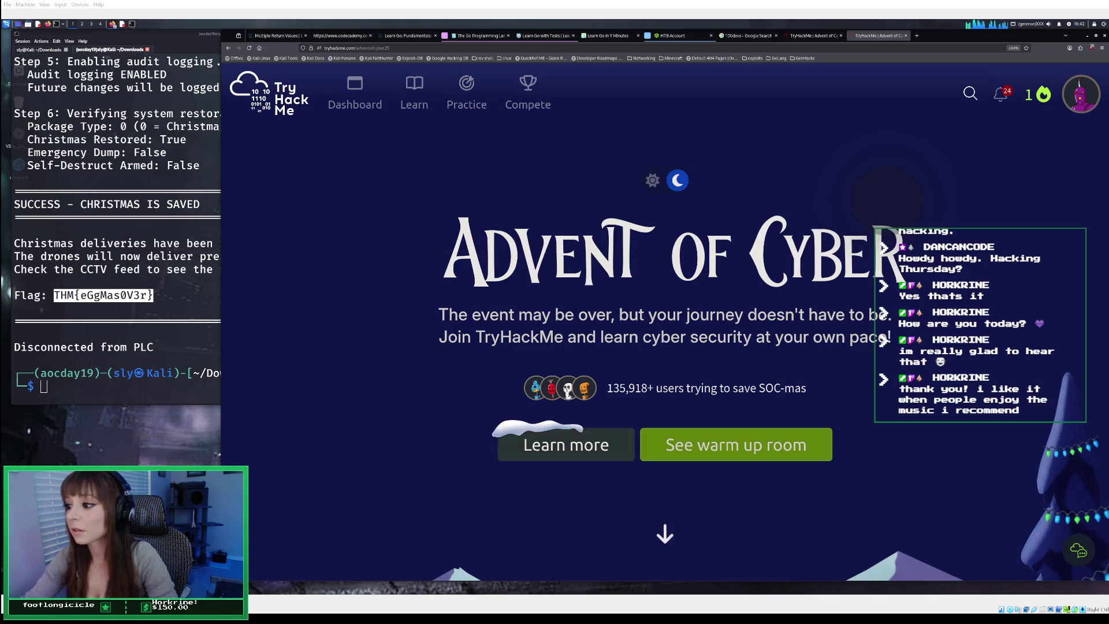
{"action": "scroll", "coordinate": [602, 445], "scroll_direction": "down", "scroll_amount": 2}
{"action": "scroll", "coordinate": [602, 445], "scroll_direction": "down", "scroll_amount": 5}
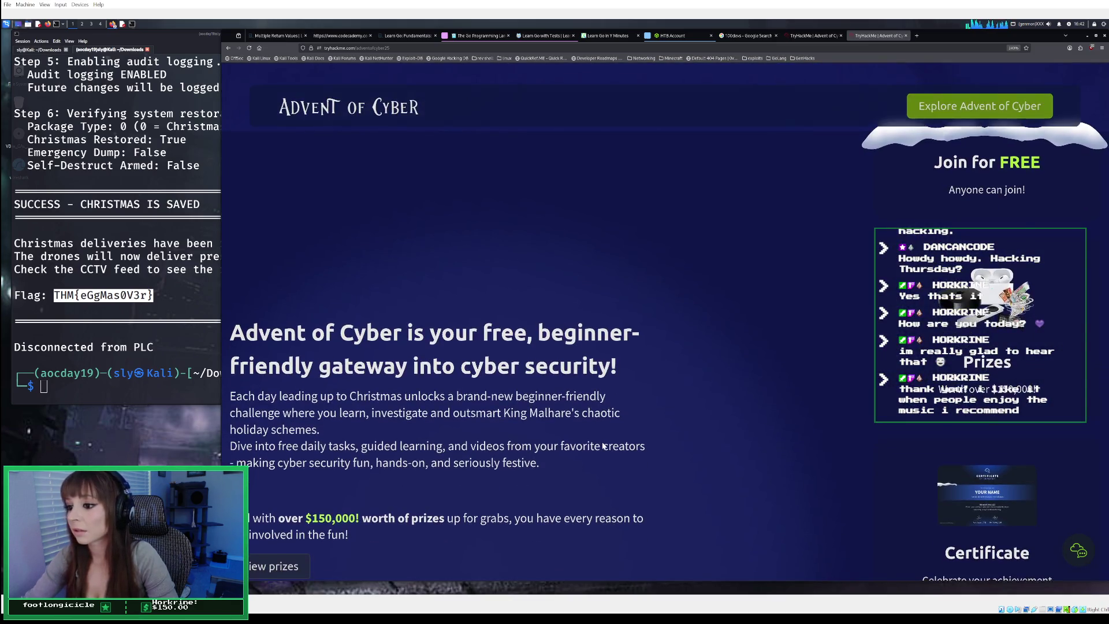
{"action": "scroll", "coordinate": [602, 444], "scroll_direction": "down", "scroll_amount": 2}
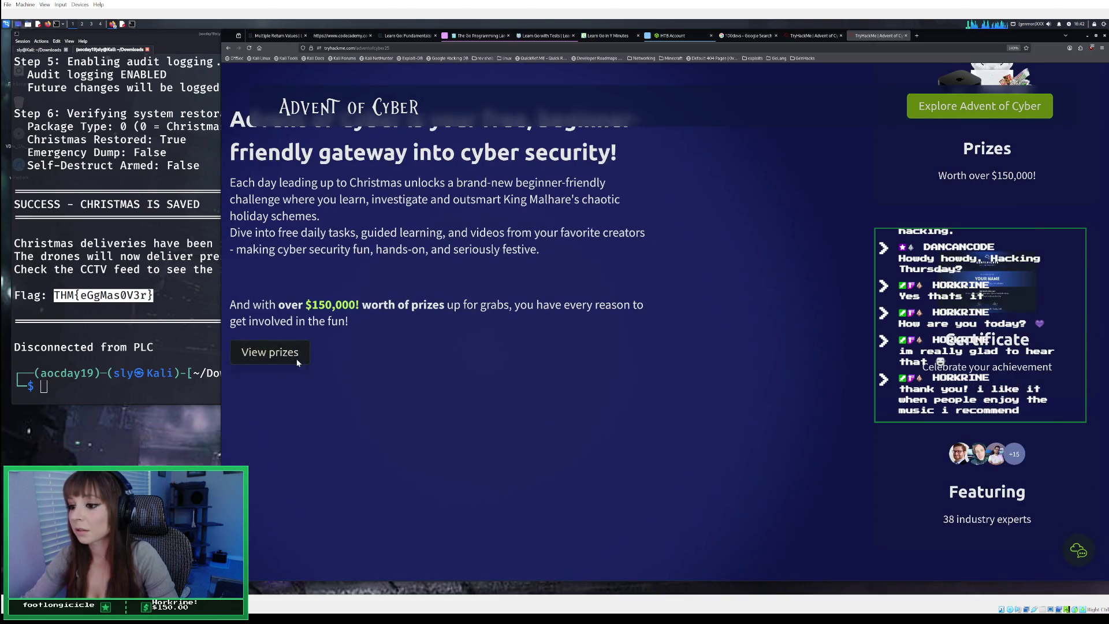
{"action": "scroll", "coordinate": [300, 362], "scroll_direction": "down", "scroll_amount": 2}
{"action": "scroll", "coordinate": [300, 362], "scroll_direction": "down", "scroll_amount": 5}
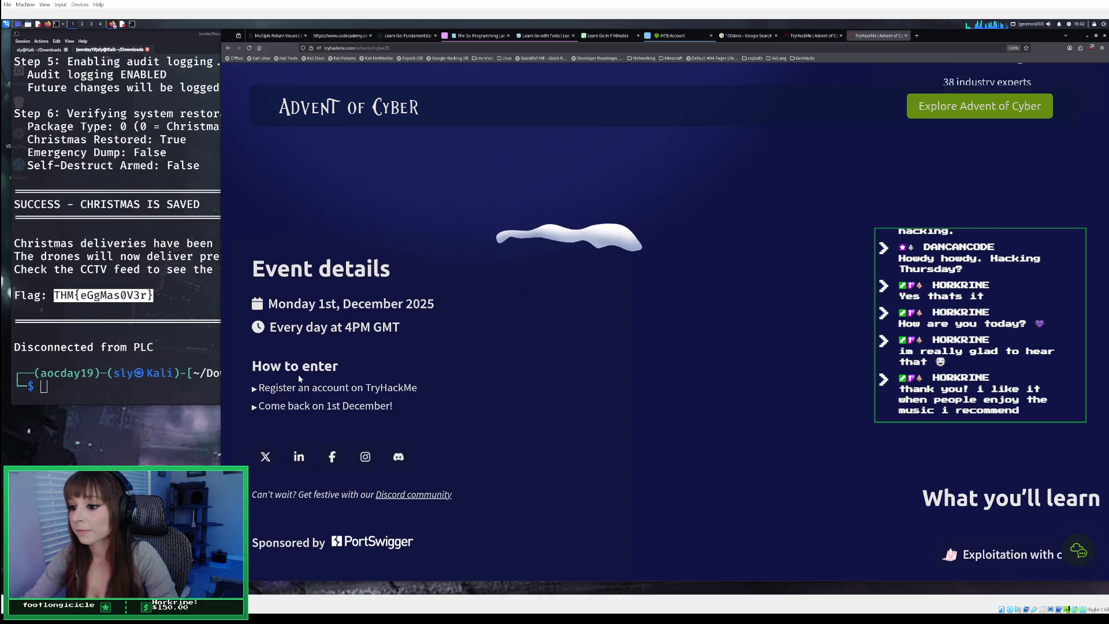
{"action": "scroll", "coordinate": [299, 377], "scroll_direction": "down", "scroll_amount": 2}
{"action": "scroll", "coordinate": [298, 374], "scroll_direction": "down", "scroll_amount": 3}
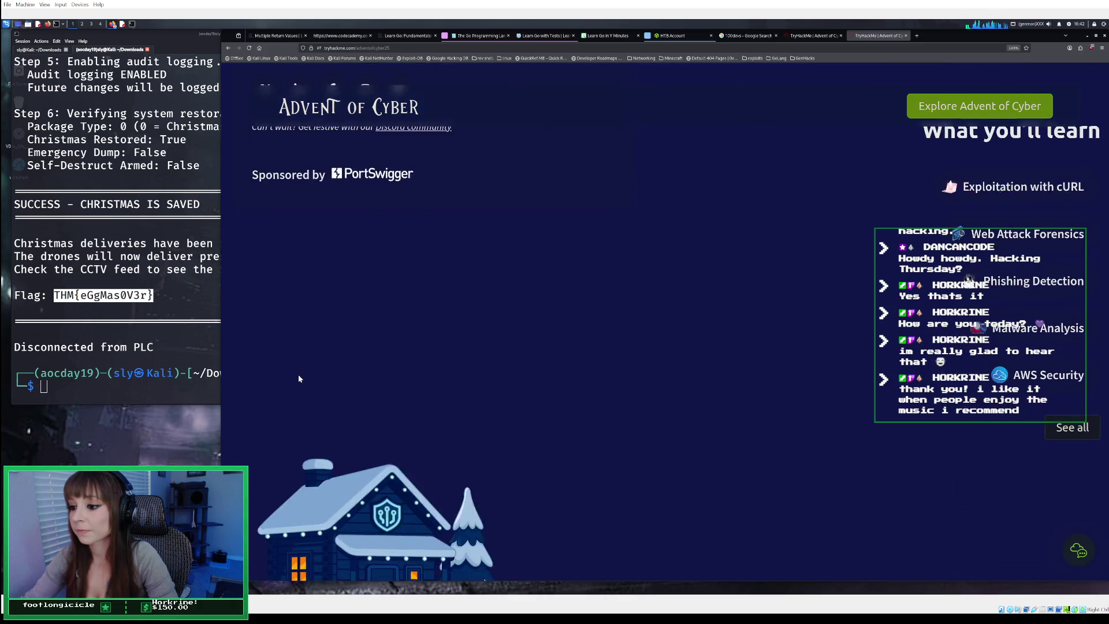
{"action": "scroll", "coordinate": [298, 374], "scroll_direction": "down", "scroll_amount": 3}
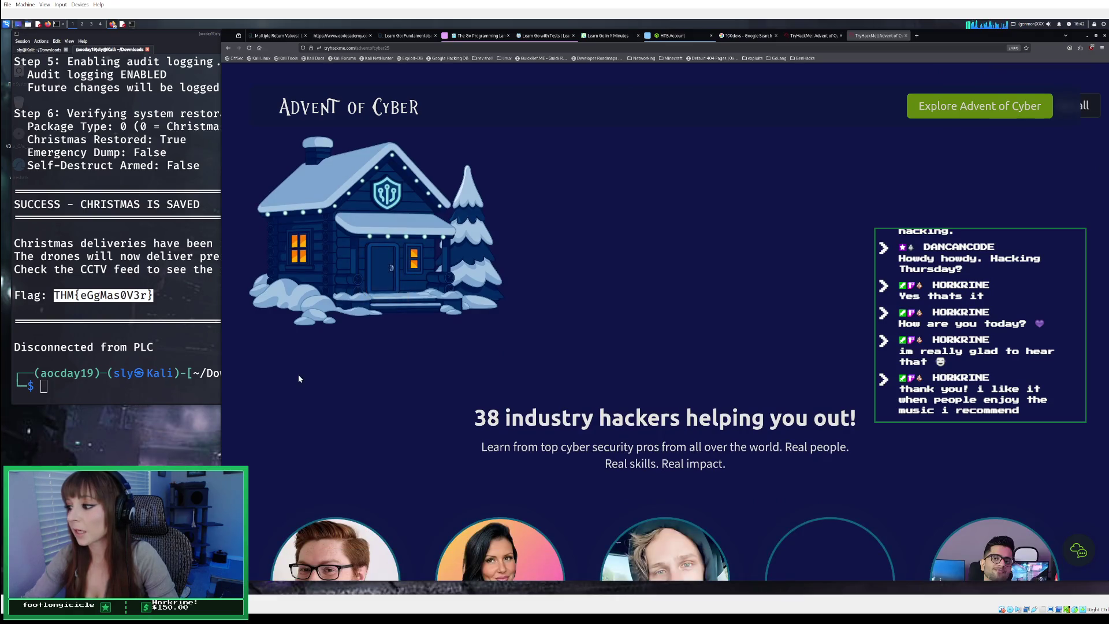
{"action": "scroll", "coordinate": [297, 374], "scroll_direction": "down", "scroll_amount": 3}
{"action": "scroll", "coordinate": [299, 376], "scroll_direction": "up", "scroll_amount": 4}
{"action": "scroll", "coordinate": [299, 378], "scroll_direction": "down", "scroll_amount": 8}
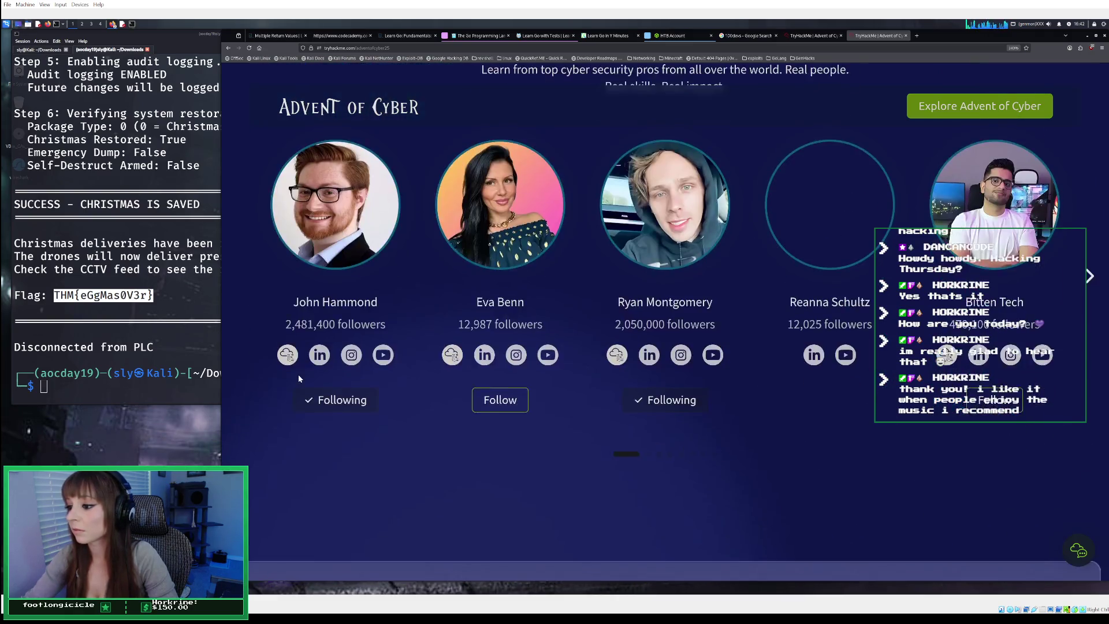
{"action": "scroll", "coordinate": [299, 378], "scroll_direction": "down", "scroll_amount": 8}
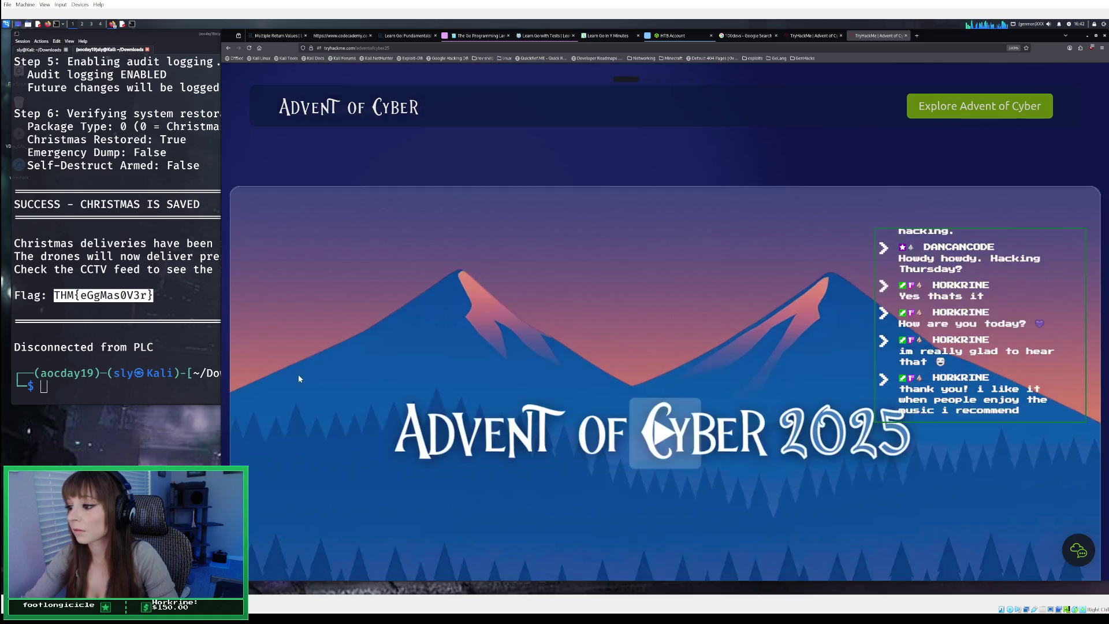
{"action": "scroll", "coordinate": [299, 378], "scroll_direction": "down", "scroll_amount": 3}
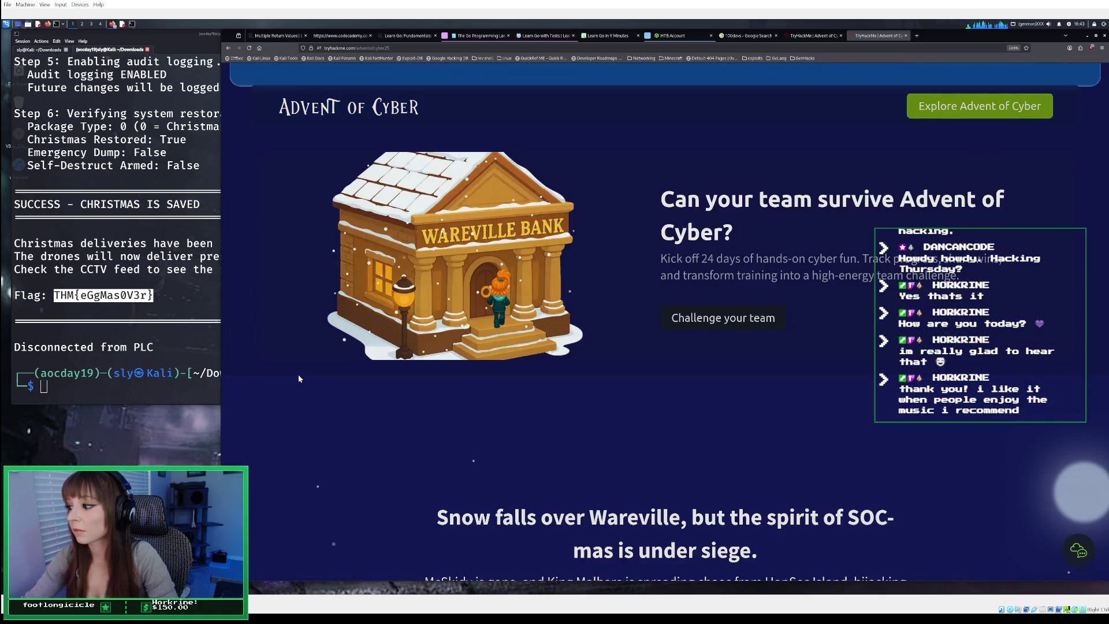
{"action": "scroll", "coordinate": [299, 378], "scroll_direction": "down", "scroll_amount": 5}
{"action": "scroll", "coordinate": [299, 378], "scroll_direction": "down", "scroll_amount": 10}
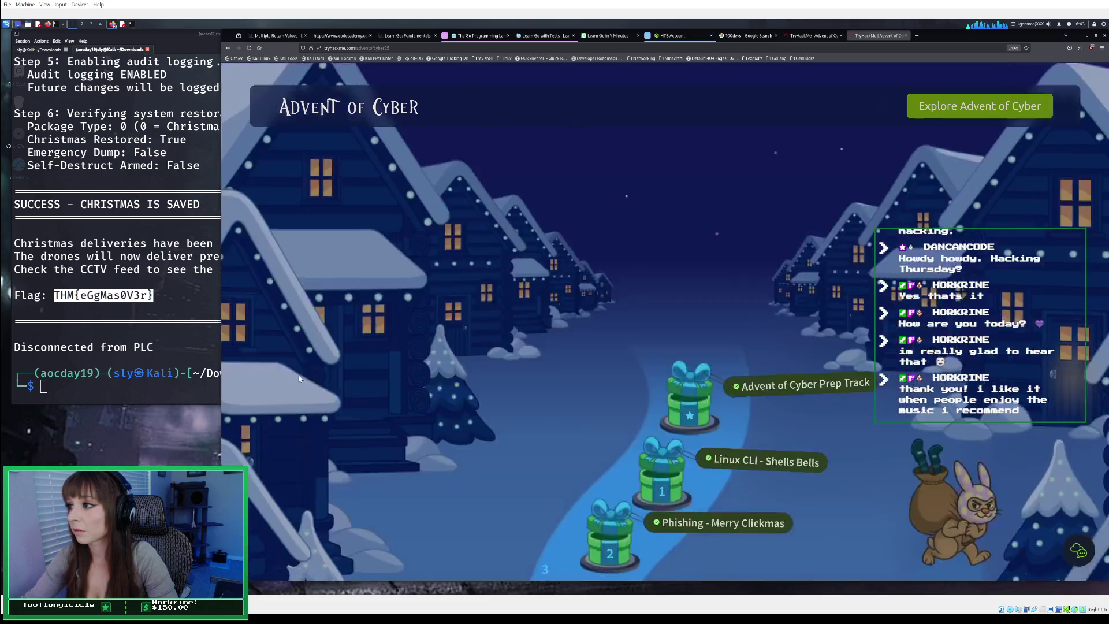
{"action": "scroll", "coordinate": [298, 378], "scroll_direction": "down", "scroll_amount": 6}
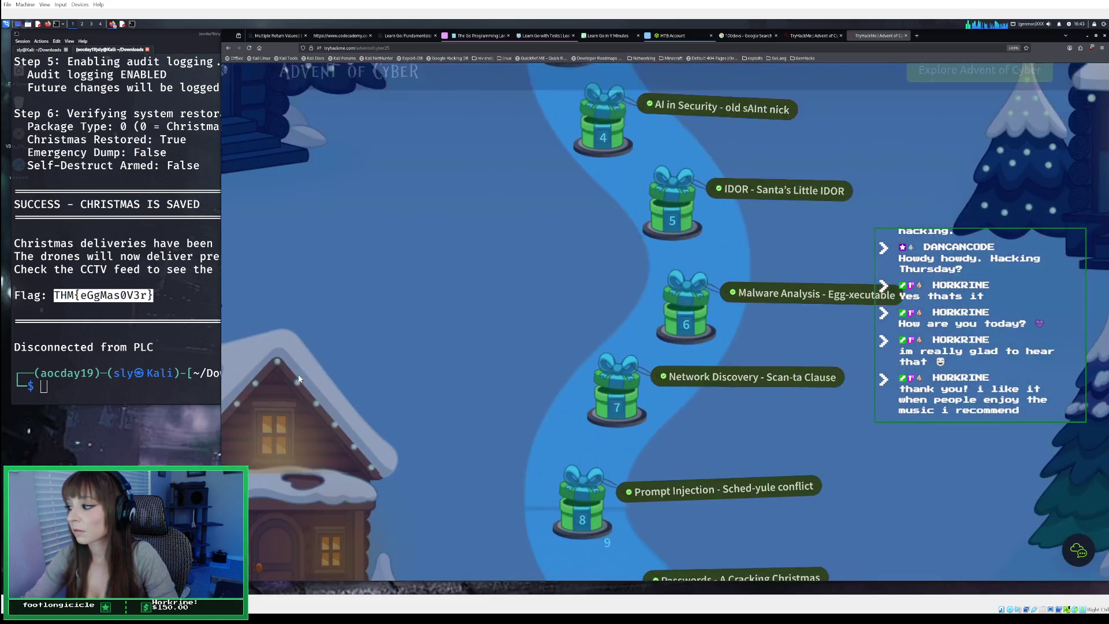
{"action": "scroll", "coordinate": [297, 378], "scroll_direction": "up", "scroll_amount": 7}
{"action": "scroll", "coordinate": [298, 378], "scroll_direction": "up", "scroll_amount": 15}
{"action": "scroll", "coordinate": [298, 378], "scroll_direction": "down", "scroll_amount": 20}
{"action": "scroll", "coordinate": [298, 378], "scroll_direction": "up", "scroll_amount": 10}
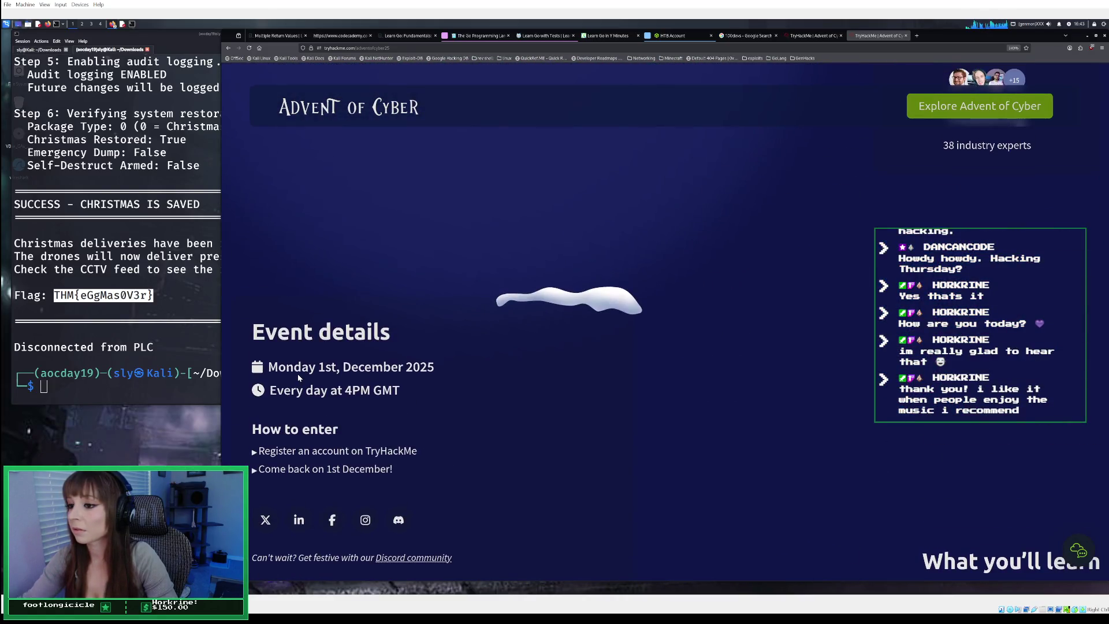
{"action": "scroll", "coordinate": [298, 378], "scroll_direction": "up", "scroll_amount": 3}
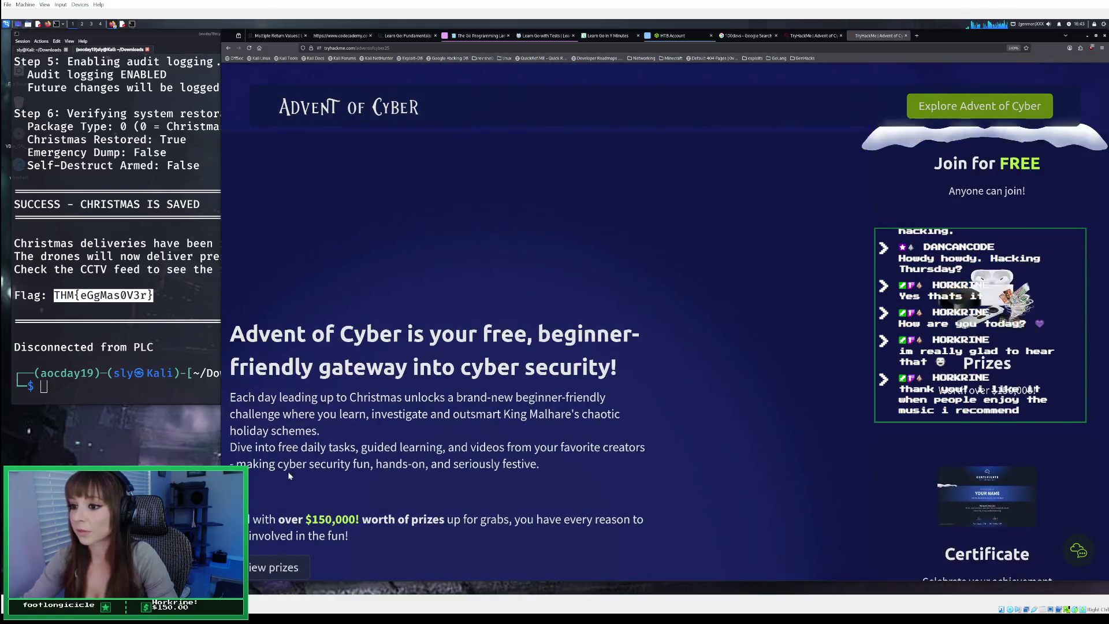
Browse the prizes list down to the swag gift cards and AWS & Azure licence, then open the terms article
{"action": "left_click", "coordinate": [286, 565]}
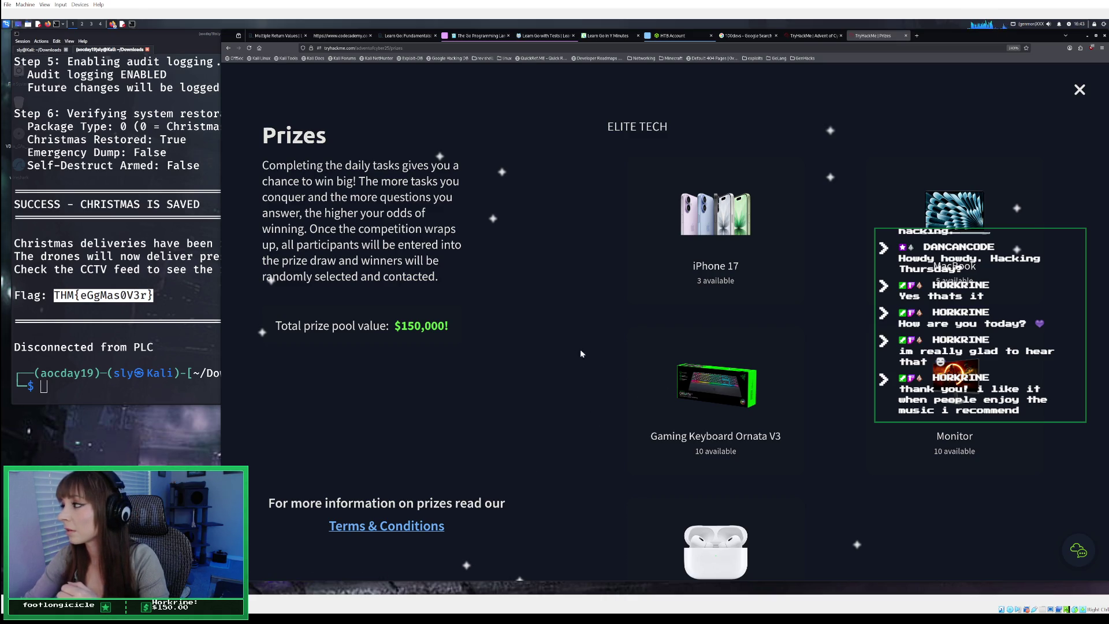
{"action": "scroll", "coordinate": [809, 427], "scroll_direction": "down", "scroll_amount": 5}
{"action": "scroll", "coordinate": [816, 440], "scroll_direction": "down", "scroll_amount": 8}
{"action": "scroll", "coordinate": [817, 441], "scroll_direction": "down", "scroll_amount": 10}
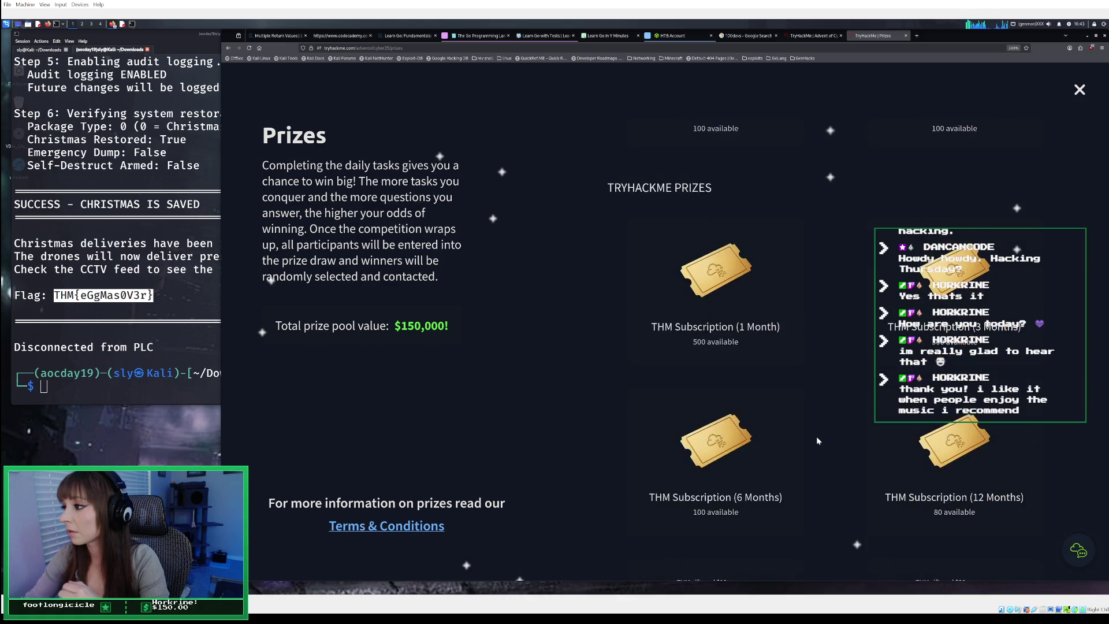
{"action": "scroll", "coordinate": [816, 441], "scroll_direction": "down", "scroll_amount": 8}
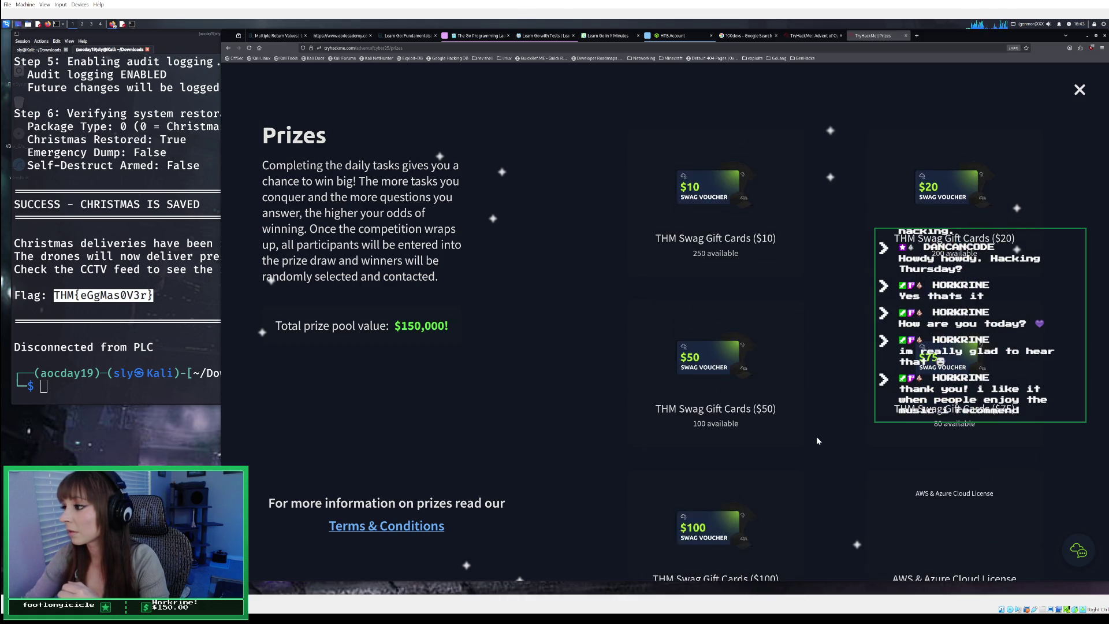
{"action": "scroll", "coordinate": [816, 440], "scroll_direction": "down", "scroll_amount": 2}
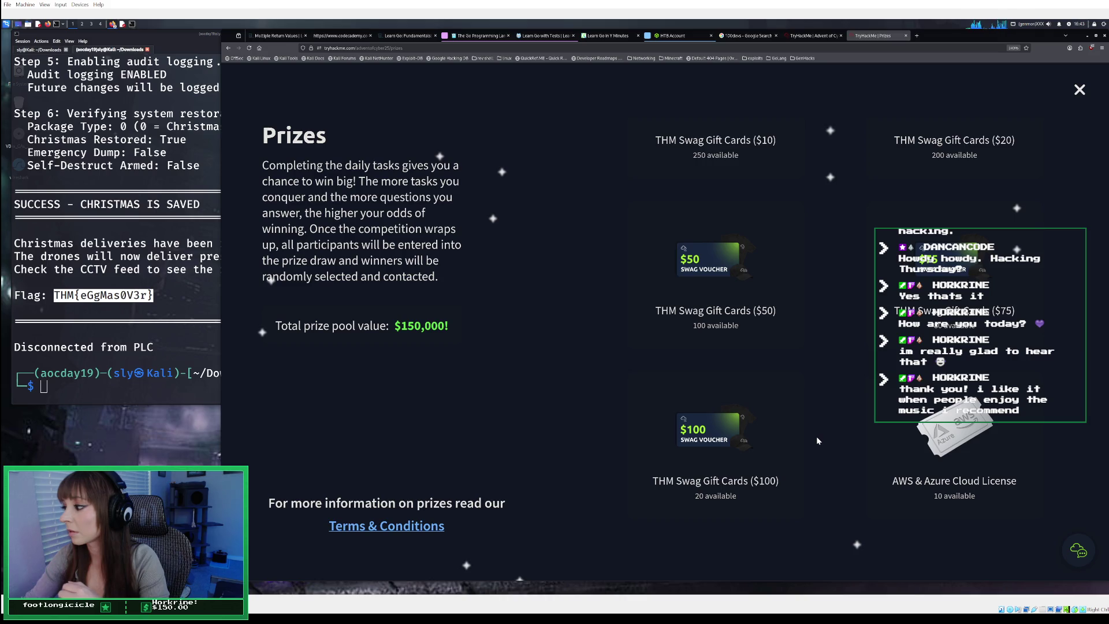
{"action": "left_click", "coordinate": [419, 527]}
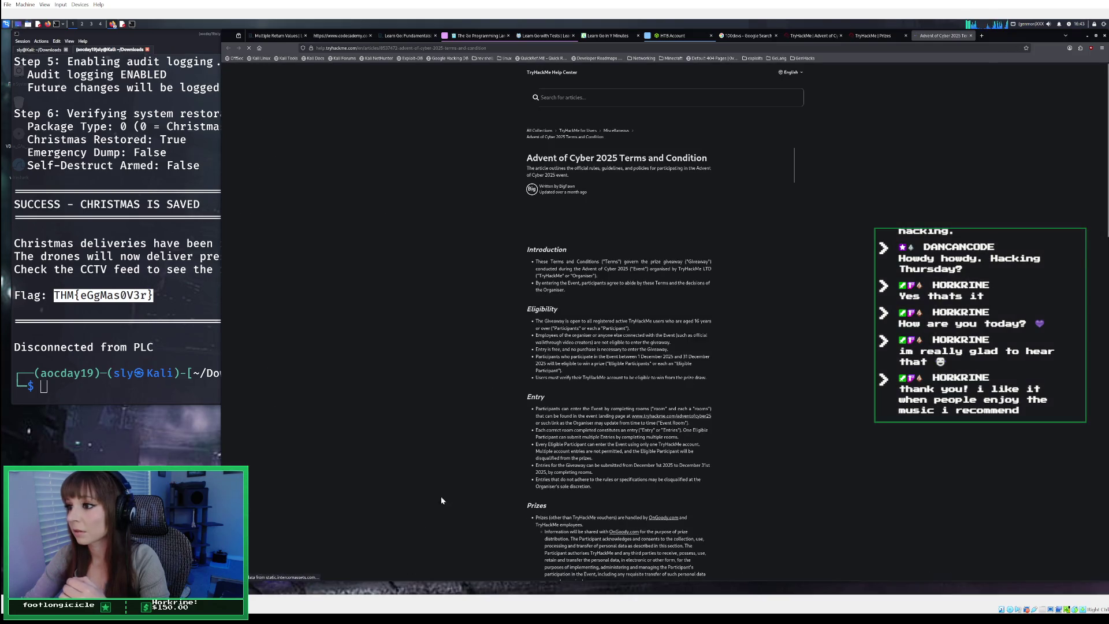
Scroll to the Prizes and Prize Claim sections: January 7th, 2026 draw, 30 January 2026 claim deadline
{"action": "scroll", "coordinate": [519, 430], "scroll_direction": "down", "scroll_amount": 3}
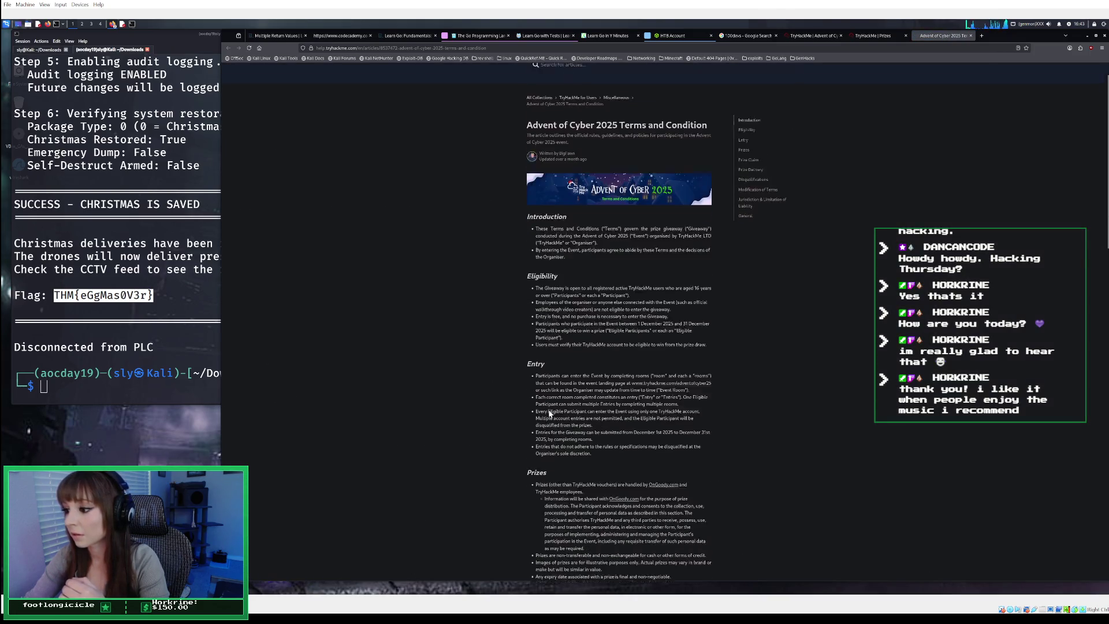
{"action": "scroll", "coordinate": [549, 414], "scroll_direction": "down", "scroll_amount": 2}
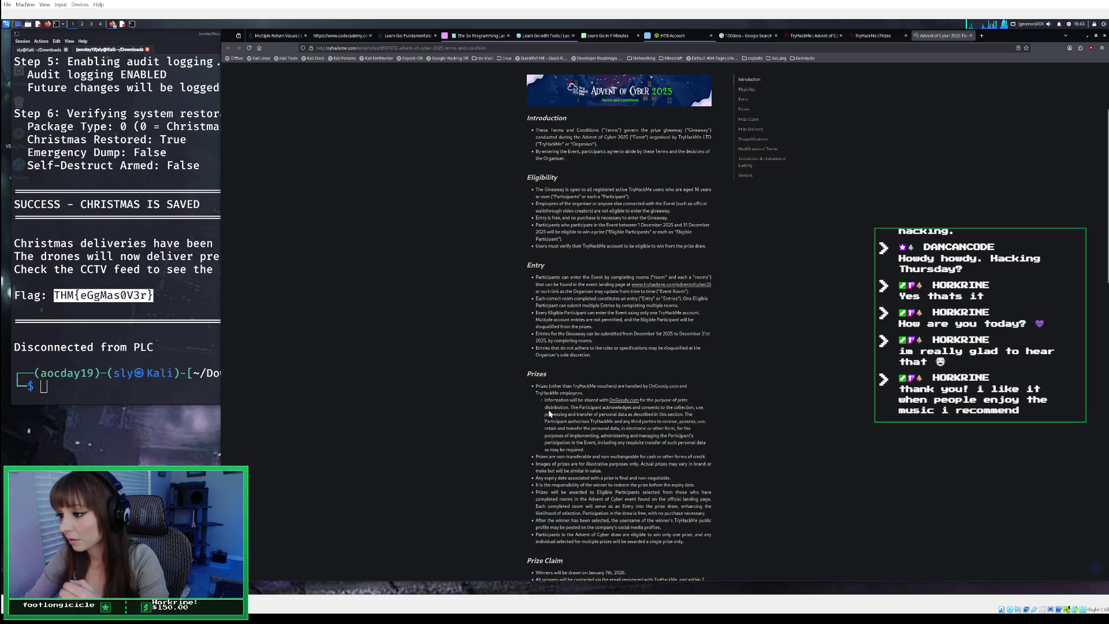
{"action": "scroll", "coordinate": [549, 413], "scroll_direction": "down", "scroll_amount": 2}
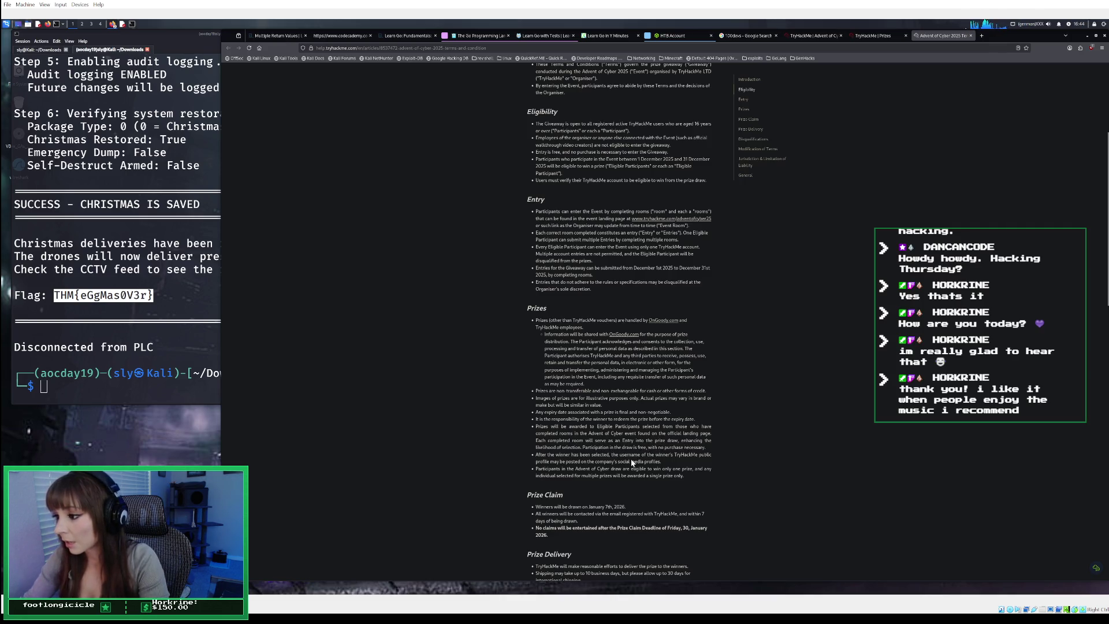
{"action": "scroll", "coordinate": [611, 473], "scroll_direction": "down", "scroll_amount": 1}
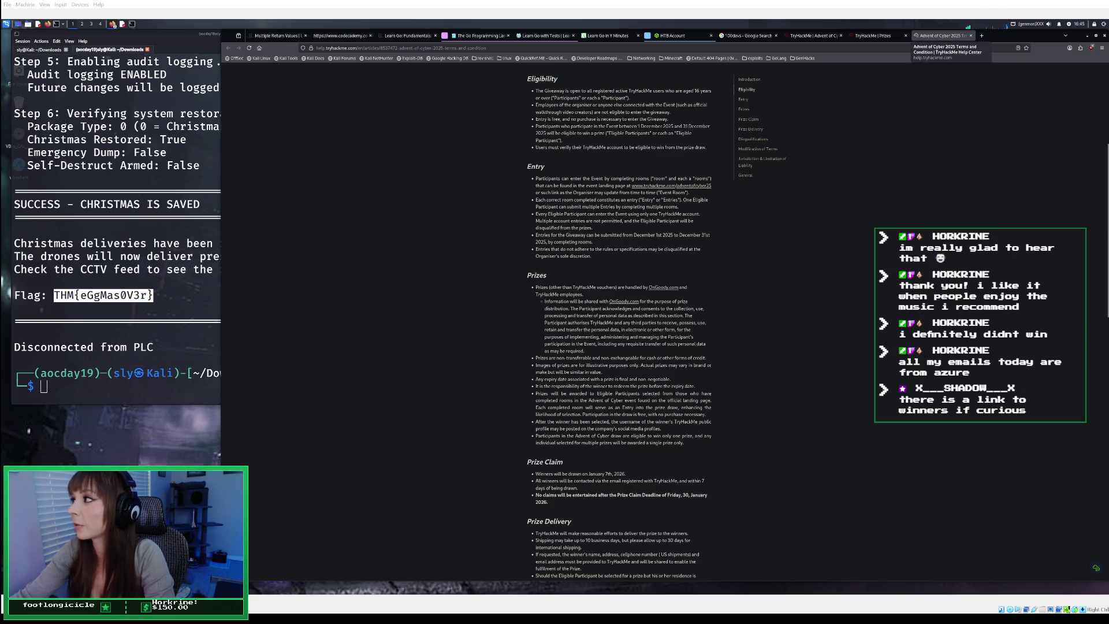
{"action": "left_click", "coordinate": [970, 35]}
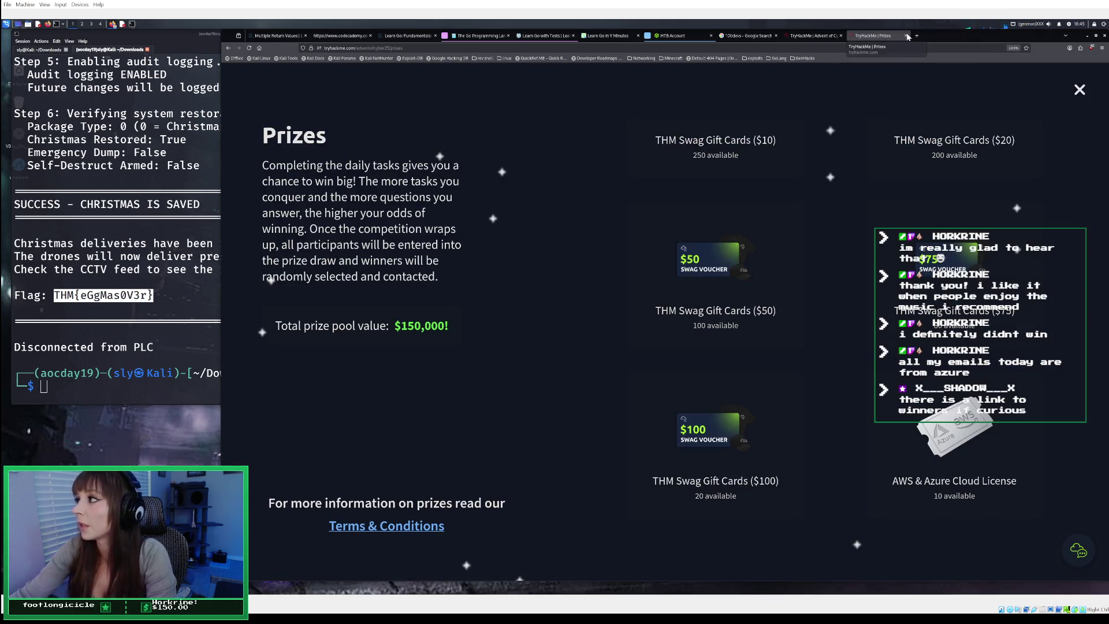
{"action": "left_click", "coordinate": [906, 35]}
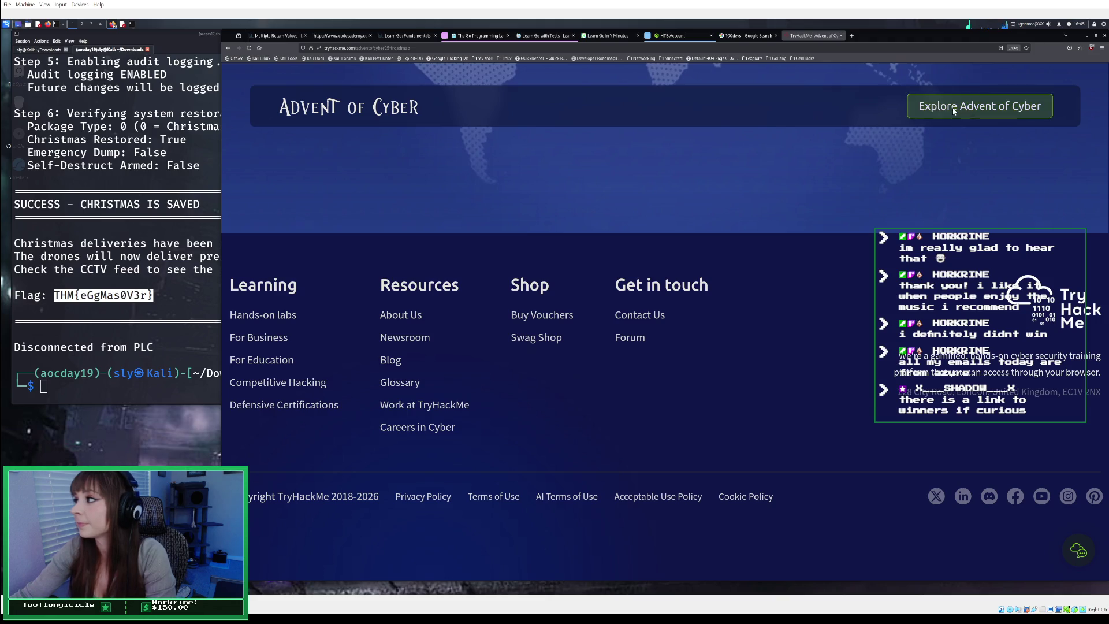
{"action": "left_click", "coordinate": [953, 112]}
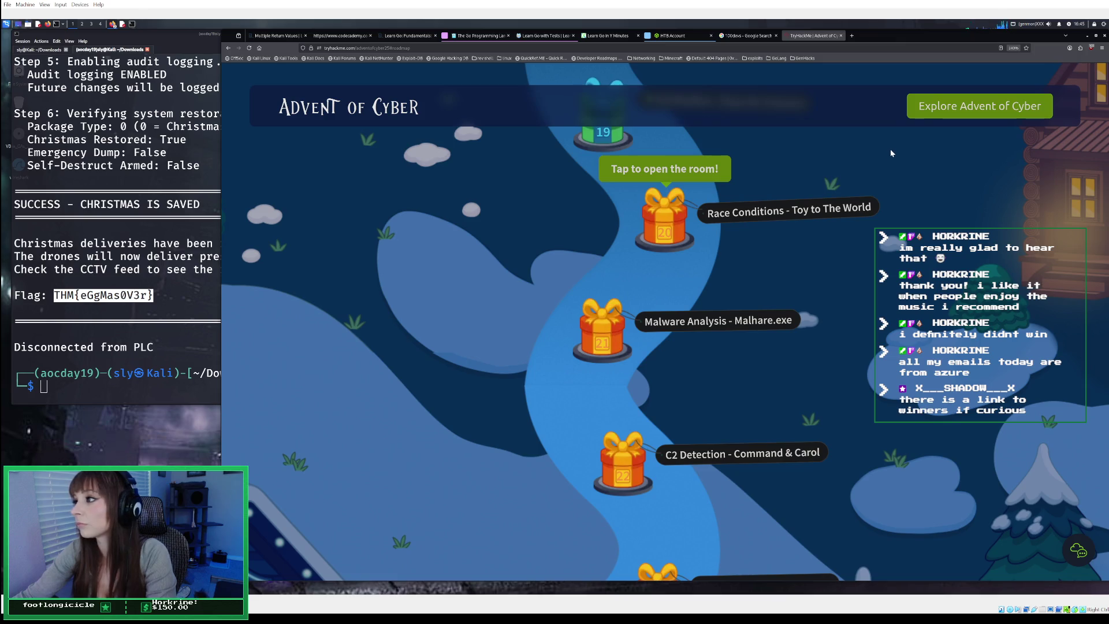
{"action": "scroll", "coordinate": [891, 152], "scroll_direction": "down", "scroll_amount": 2}
{"action": "scroll", "coordinate": [890, 152], "scroll_direction": "down", "scroll_amount": 5}
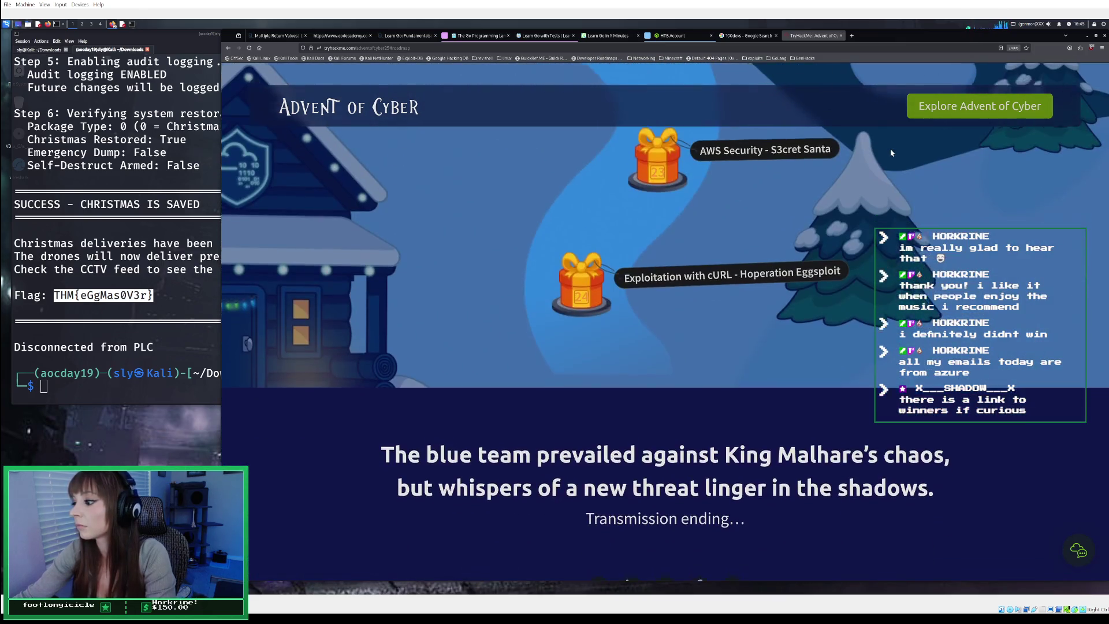
{"action": "scroll", "coordinate": [891, 152], "scroll_direction": "down", "scroll_amount": 3}
{"action": "scroll", "coordinate": [890, 153], "scroll_direction": "down", "scroll_amount": 3}
{"action": "scroll", "coordinate": [890, 153], "scroll_direction": "down", "scroll_amount": 3}
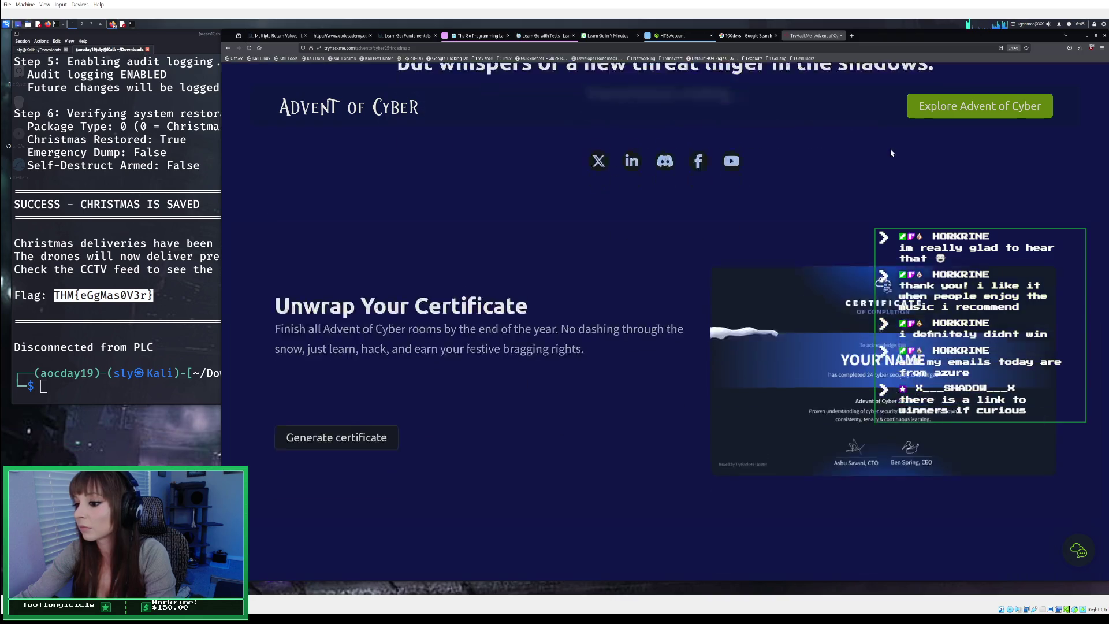
{"action": "scroll", "coordinate": [889, 147], "scroll_direction": "up", "scroll_amount": 6}
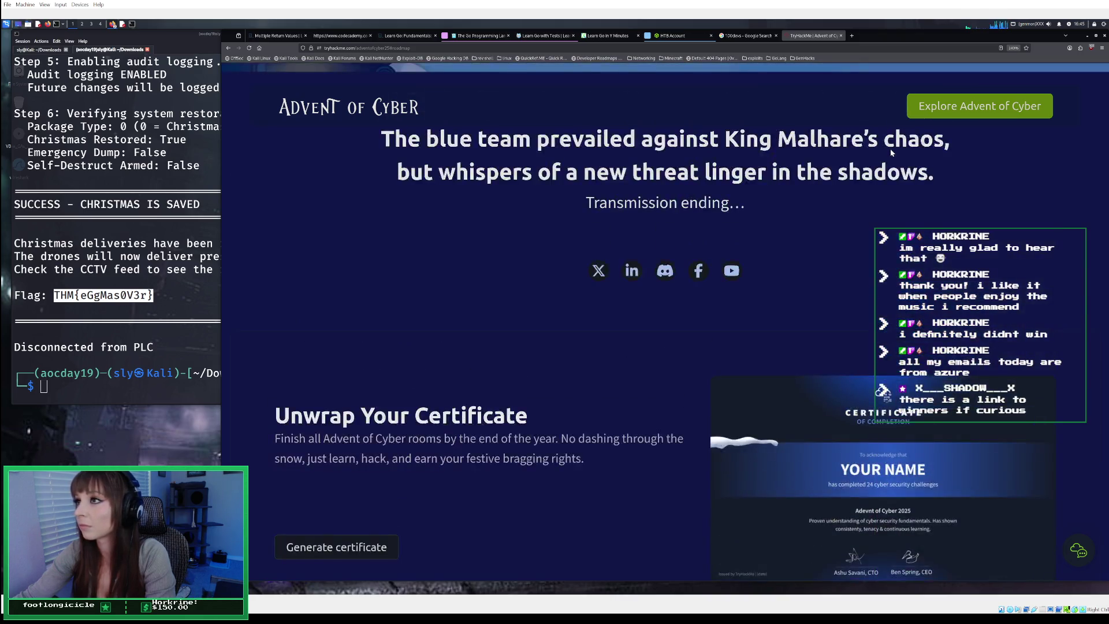
Search Google for 'tryhackme aoc25 winners' in a new tab
{"action": "left_click", "coordinate": [853, 36]}
{"action": "type", "text": "tryhackme a"}
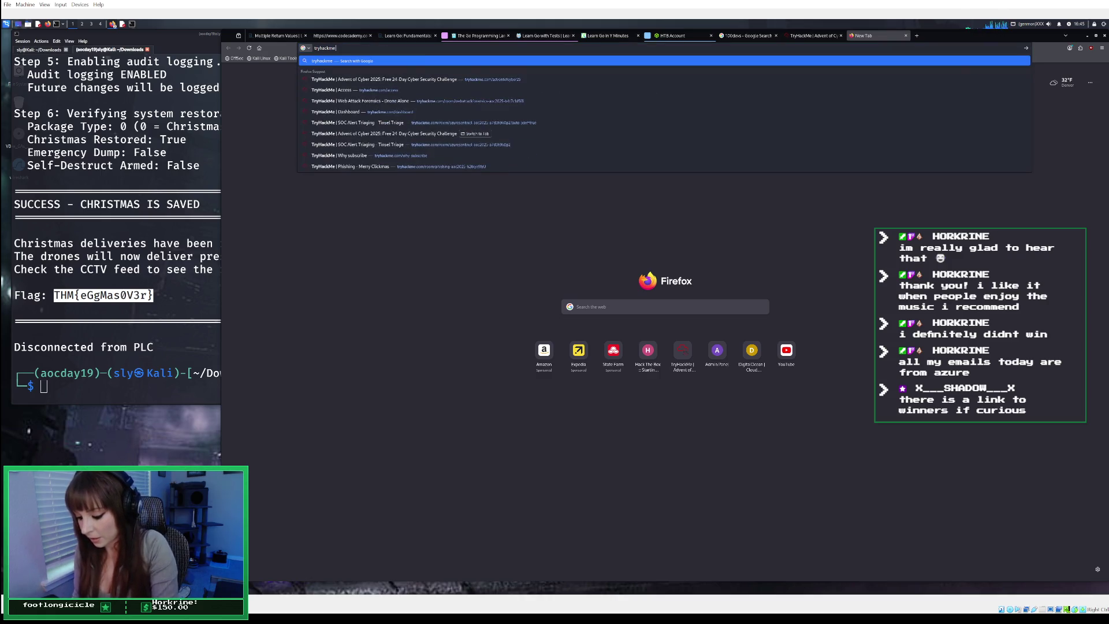
{"action": "type", "text": "oc"}
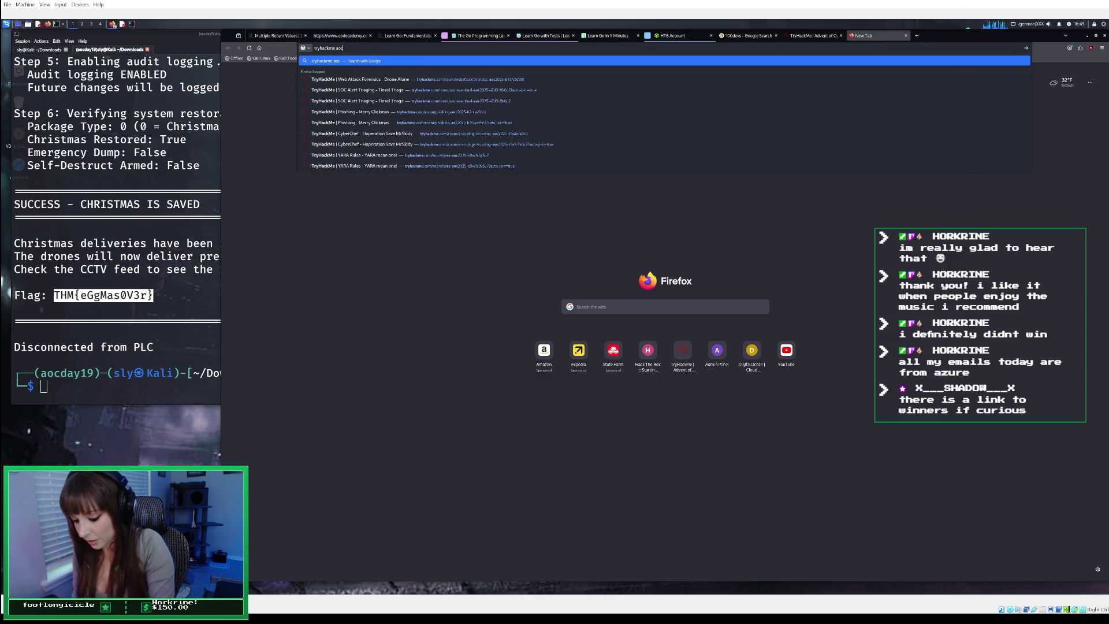
{"action": "type", "text": "25 winners"}
{"action": "key", "text": "Return"}
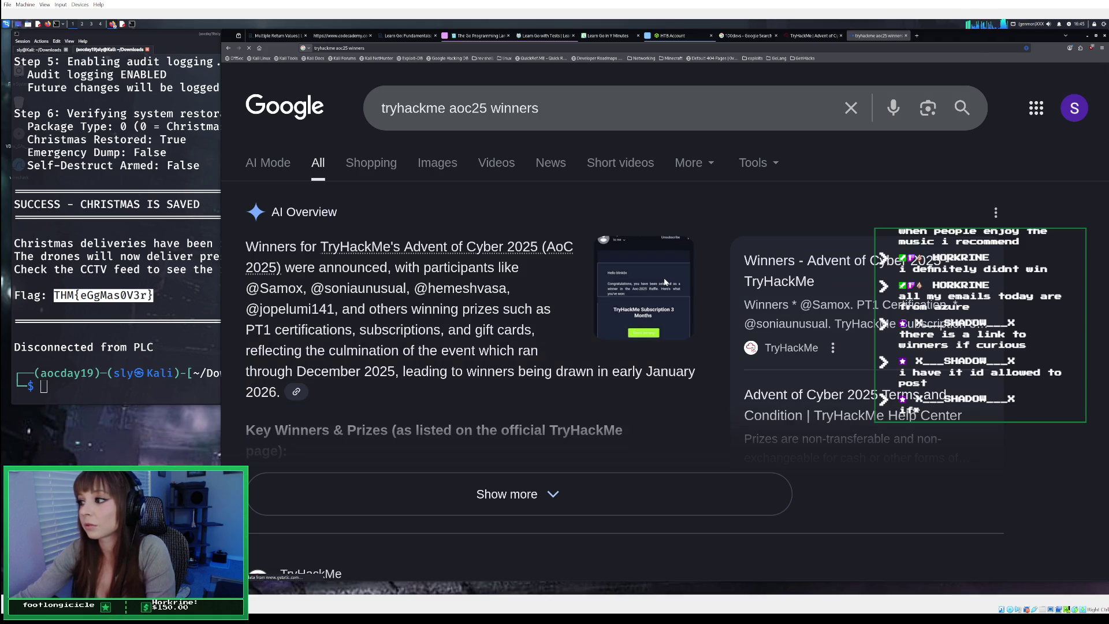
Expand the AI overview, review the results, and open the official Advent of Cyber 2025 winners page
{"action": "scroll", "coordinate": [664, 282], "scroll_direction": "down", "scroll_amount": 3}
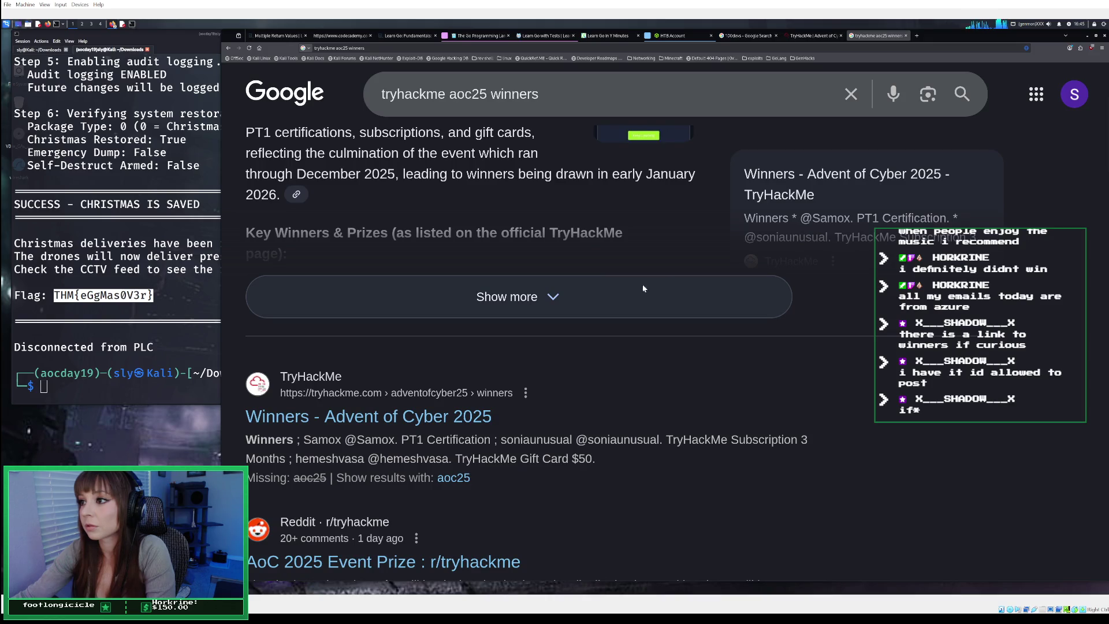
{"action": "left_click", "coordinate": [612, 294]}
{"action": "scroll", "coordinate": [612, 294], "scroll_direction": "down", "scroll_amount": 3}
{"action": "scroll", "coordinate": [613, 294], "scroll_direction": "down", "scroll_amount": 8}
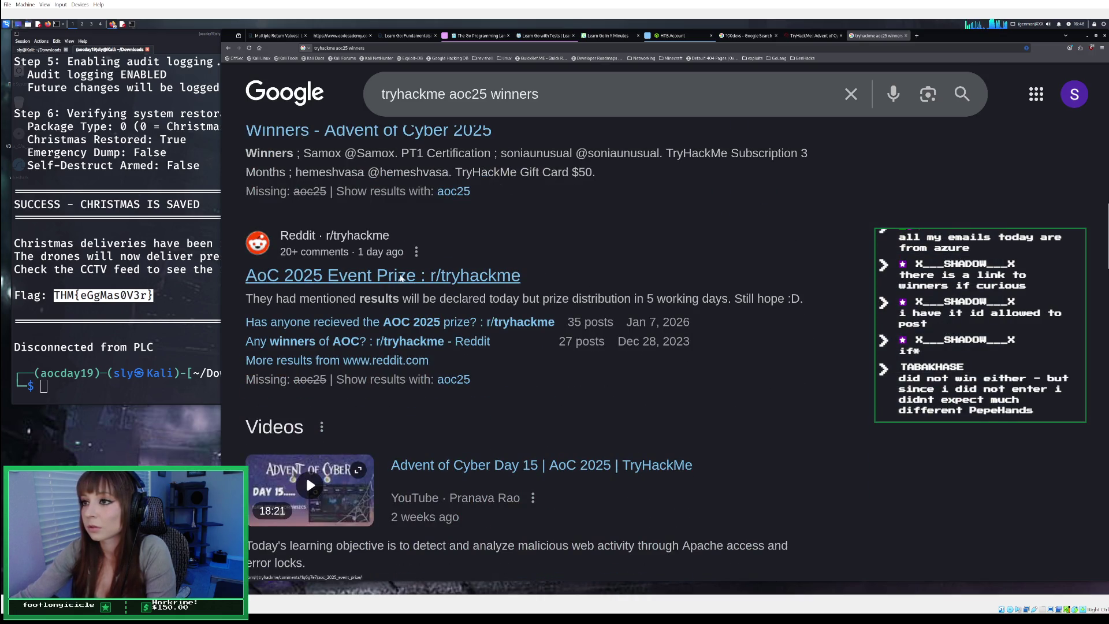
{"action": "scroll", "coordinate": [400, 275], "scroll_direction": "up", "scroll_amount": 2}
{"action": "left_click", "coordinate": [386, 231]}
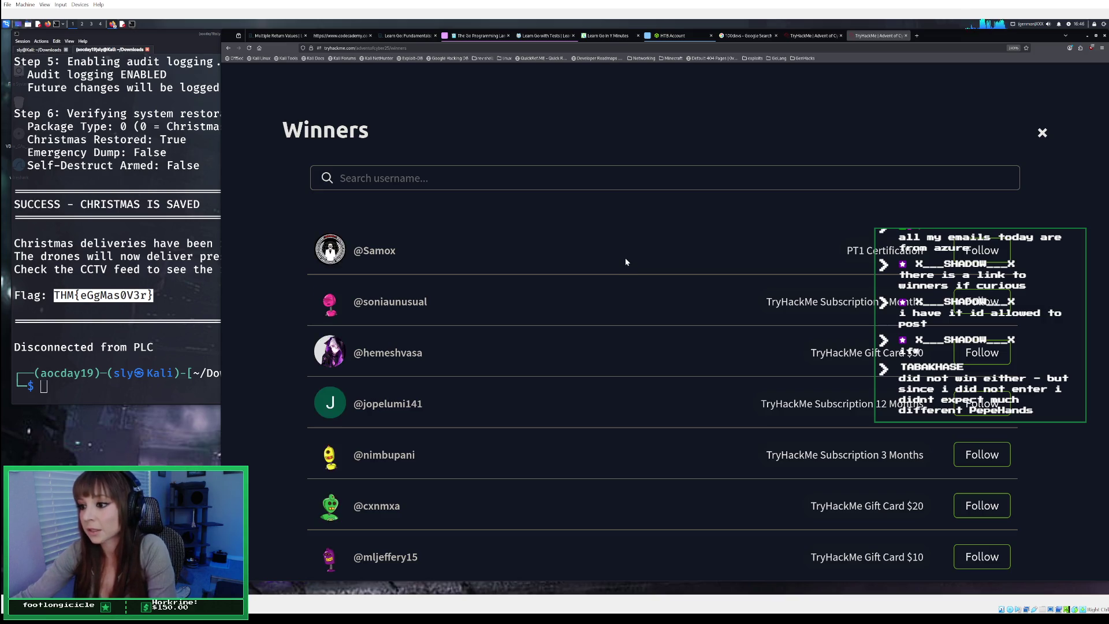
Scroll the Winners - Advent of Cyber 2025 list and move to page 2 of 255
{"action": "scroll", "coordinate": [625, 261], "scroll_direction": "down", "scroll_amount": 2}
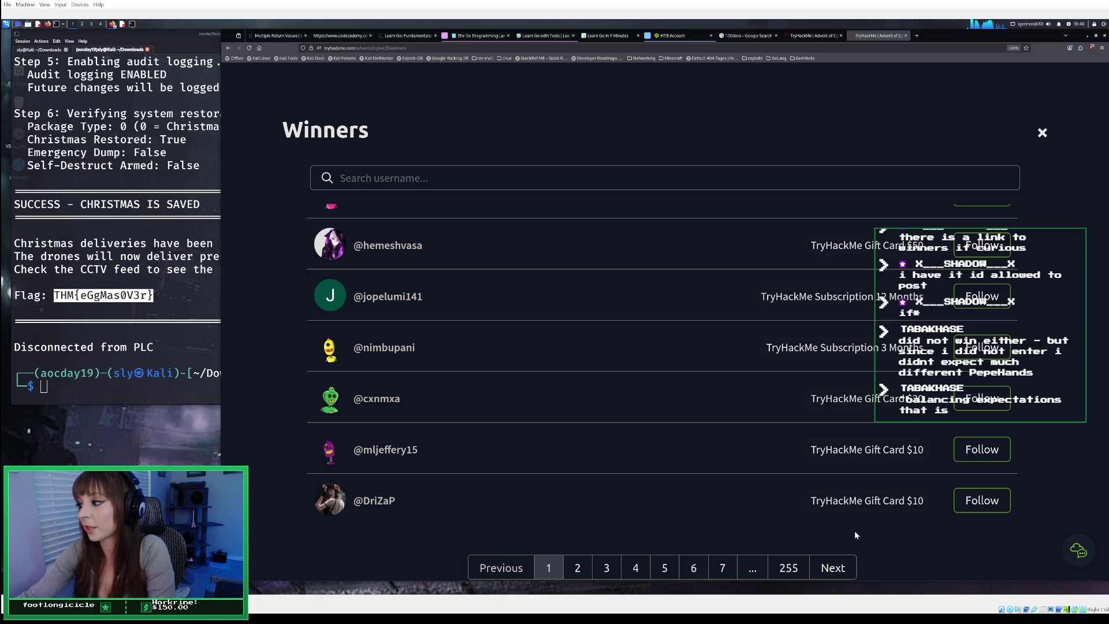
{"action": "scroll", "coordinate": [793, 495], "scroll_direction": "up", "scroll_amount": 2}
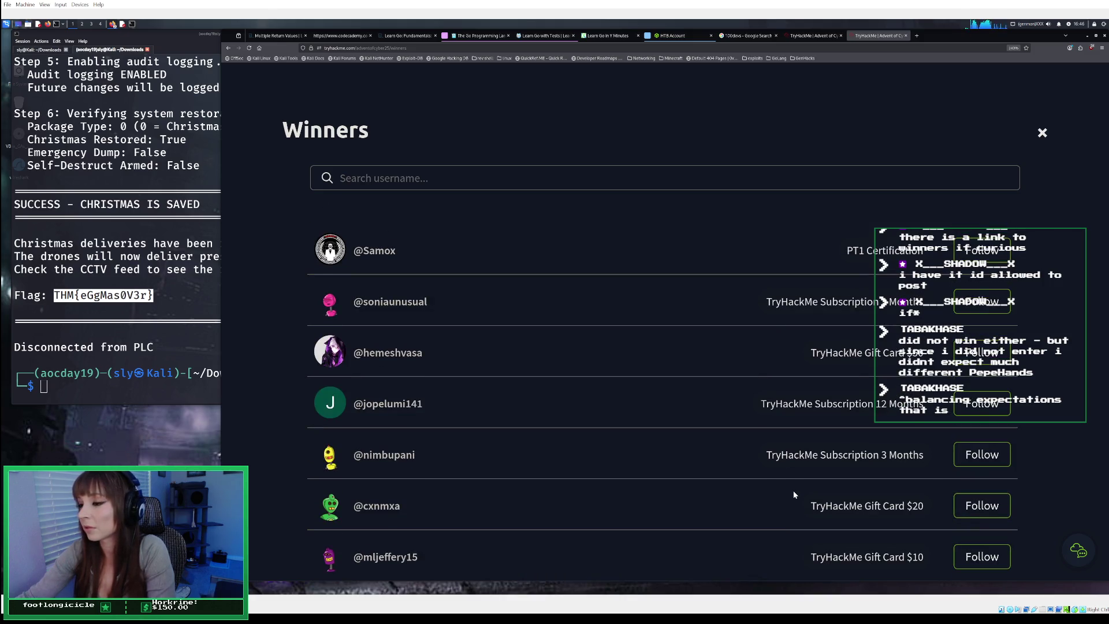
{"action": "scroll", "coordinate": [793, 491], "scroll_direction": "down", "scroll_amount": 3}
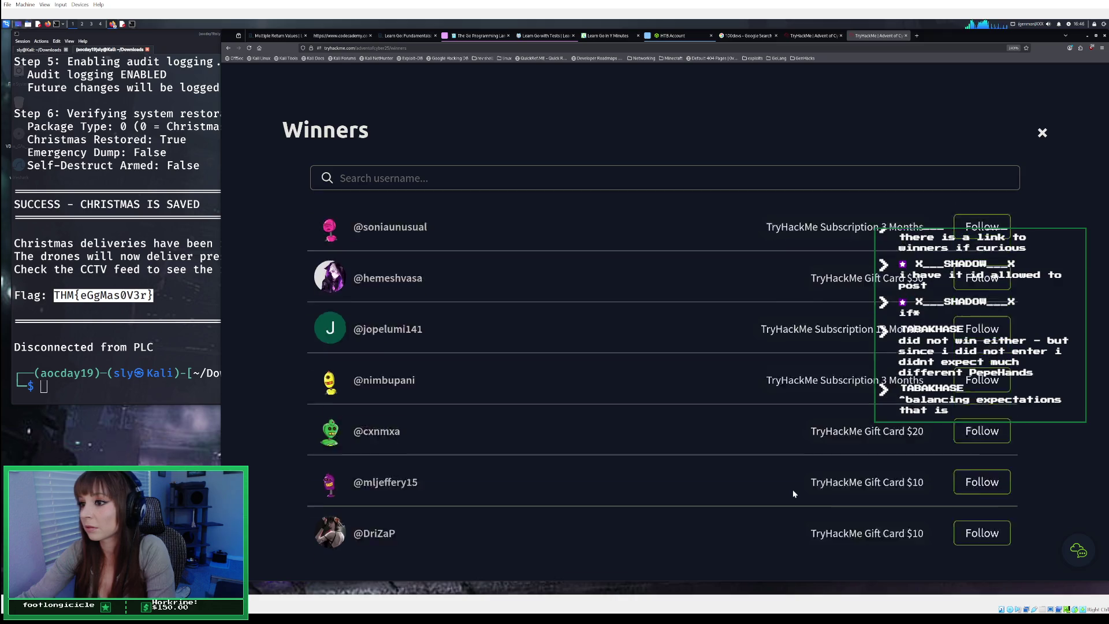
{"action": "left_click", "coordinate": [581, 525]}
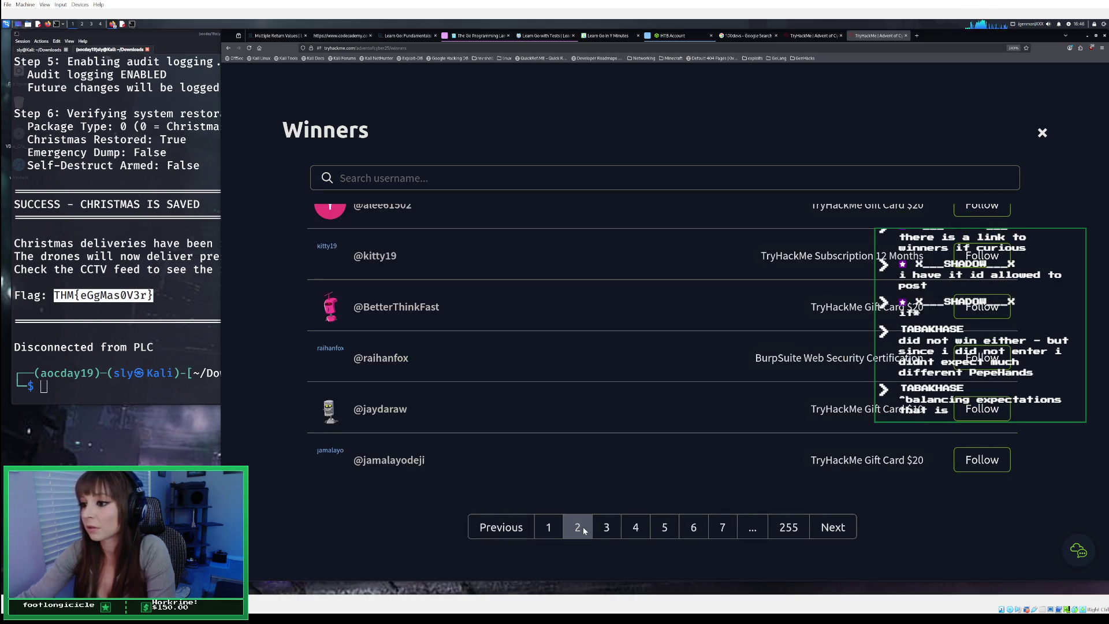
{"action": "scroll", "coordinate": [584, 519], "scroll_direction": "up", "scroll_amount": 3}
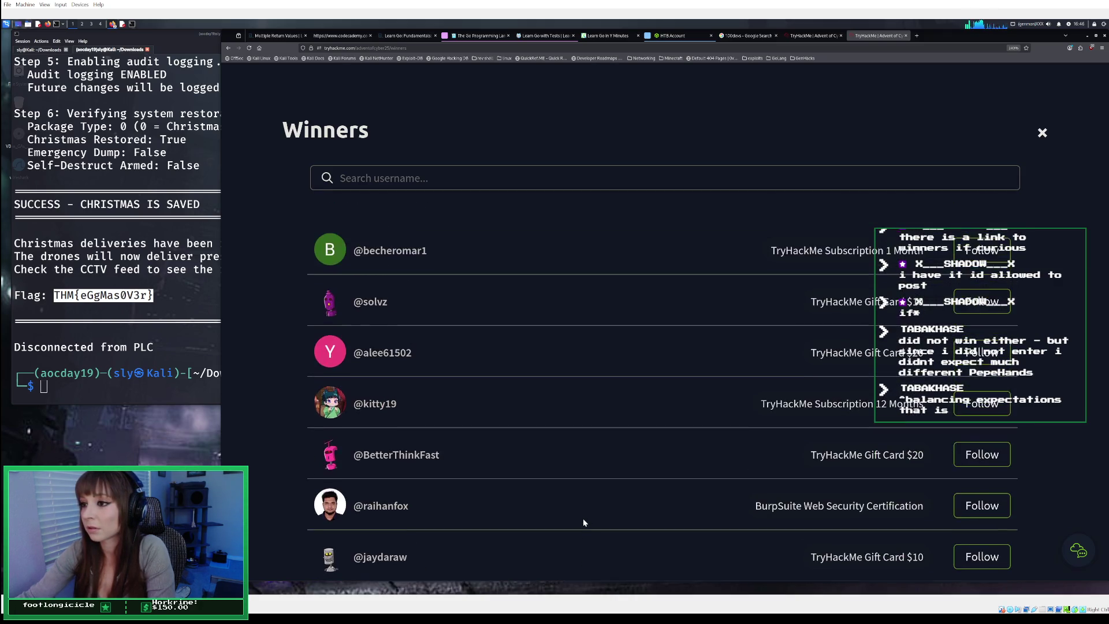
{"action": "left_click", "coordinate": [469, 178]}
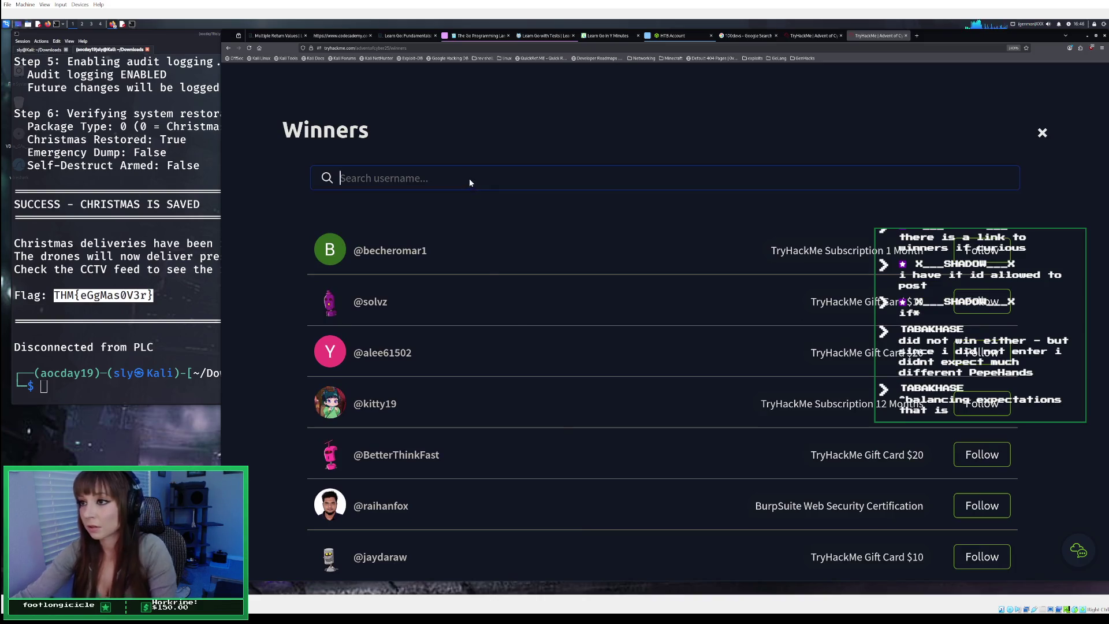
Search the winners for your own username, then clear it to restore page 1 of 255
{"action": "type", "text": "sly"}
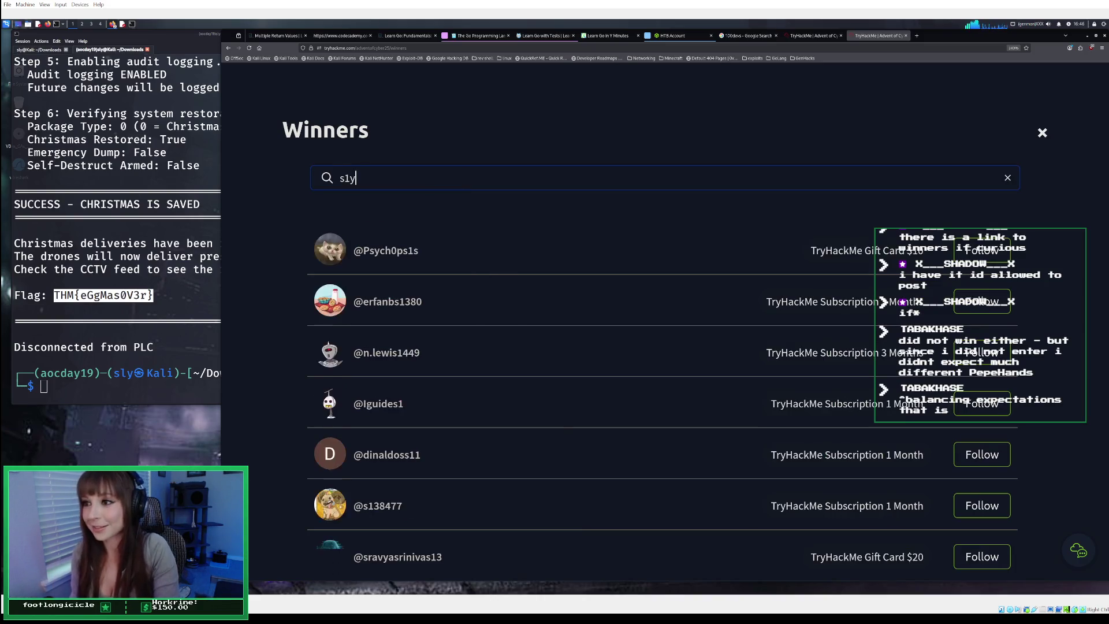
{"action": "key", "text": "BackSpace"}
{"action": "key", "text": "BackSpace"}
{"action": "key", "text": "BackSpace"}
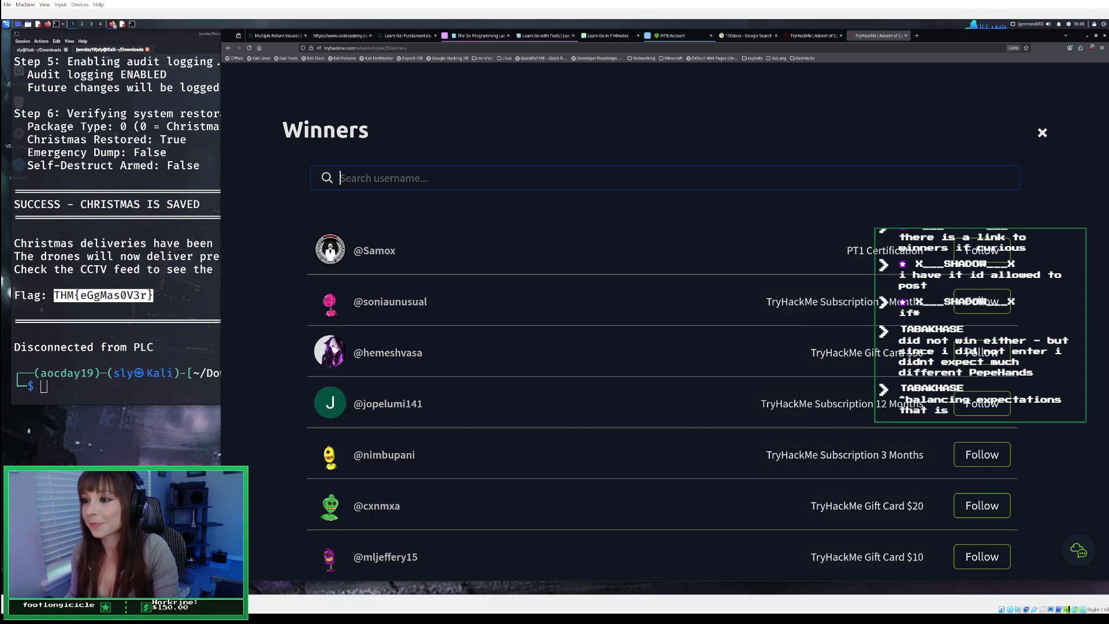
{"action": "type", "text": "sl"}
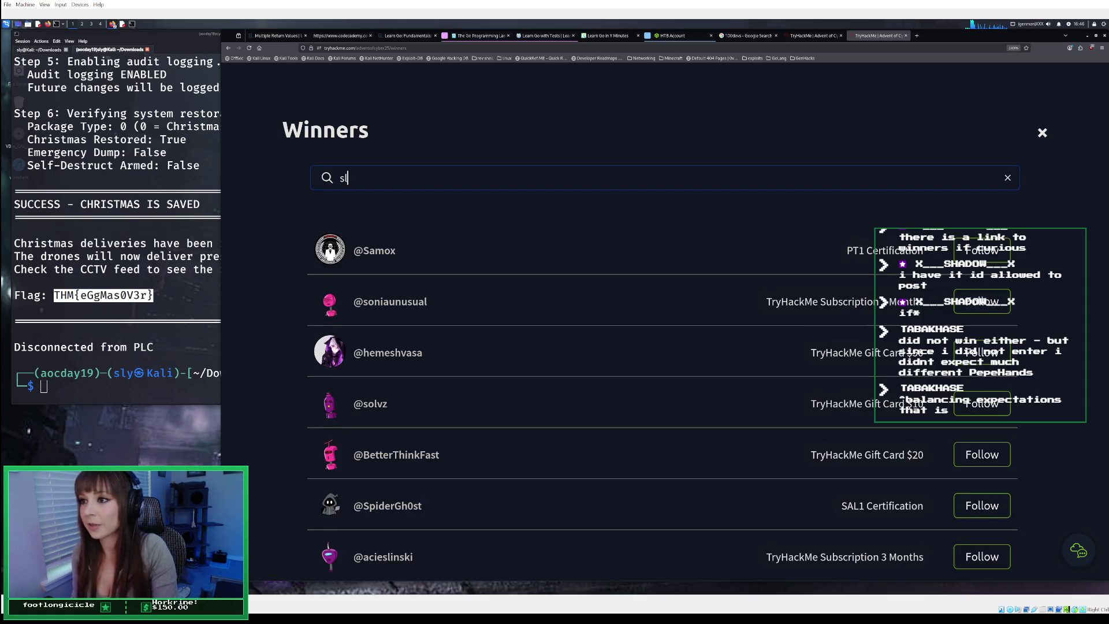
{"action": "type", "text": "y"}
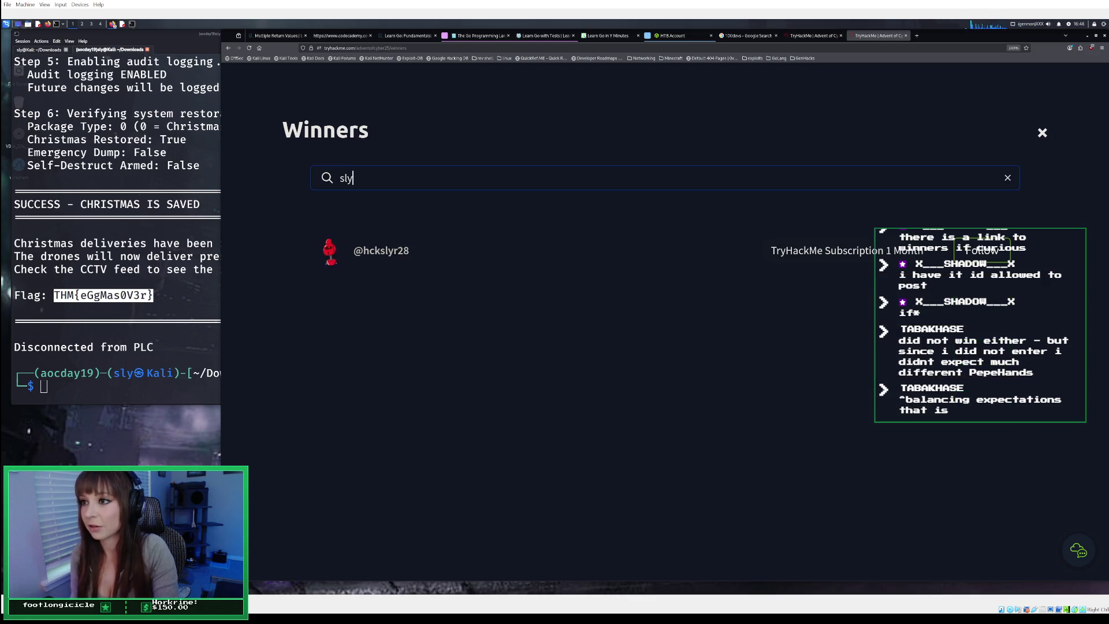
{"action": "key", "text": "BackSpace"}
{"action": "key", "text": "BackSpace"}
{"action": "key", "text": "BackSpace"}
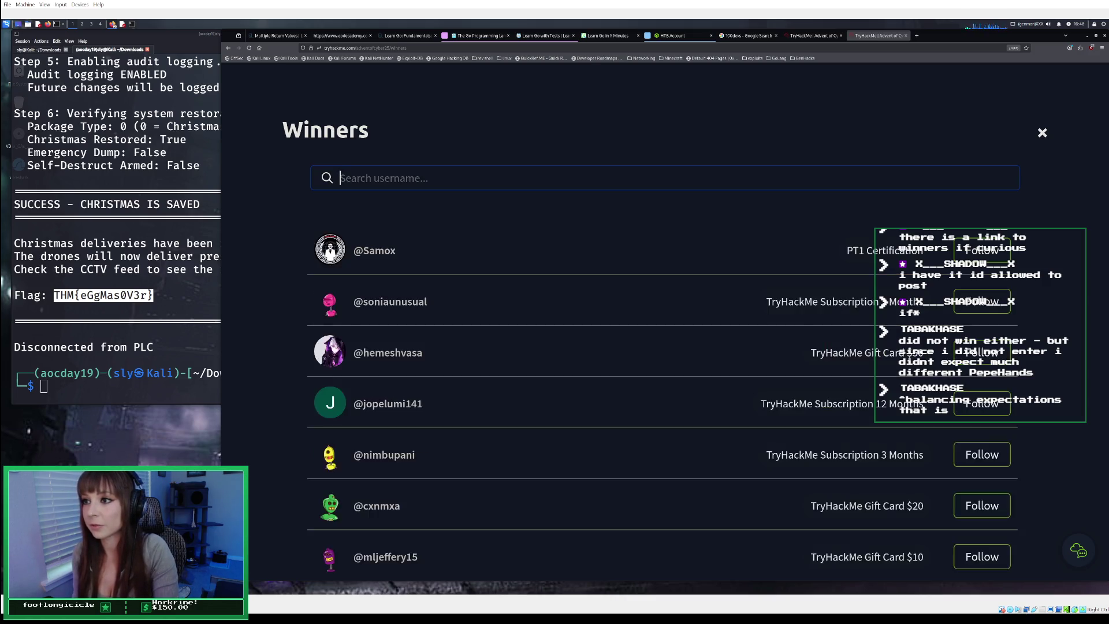
{"action": "scroll", "coordinate": [609, 348], "scroll_direction": "down", "scroll_amount": 2}
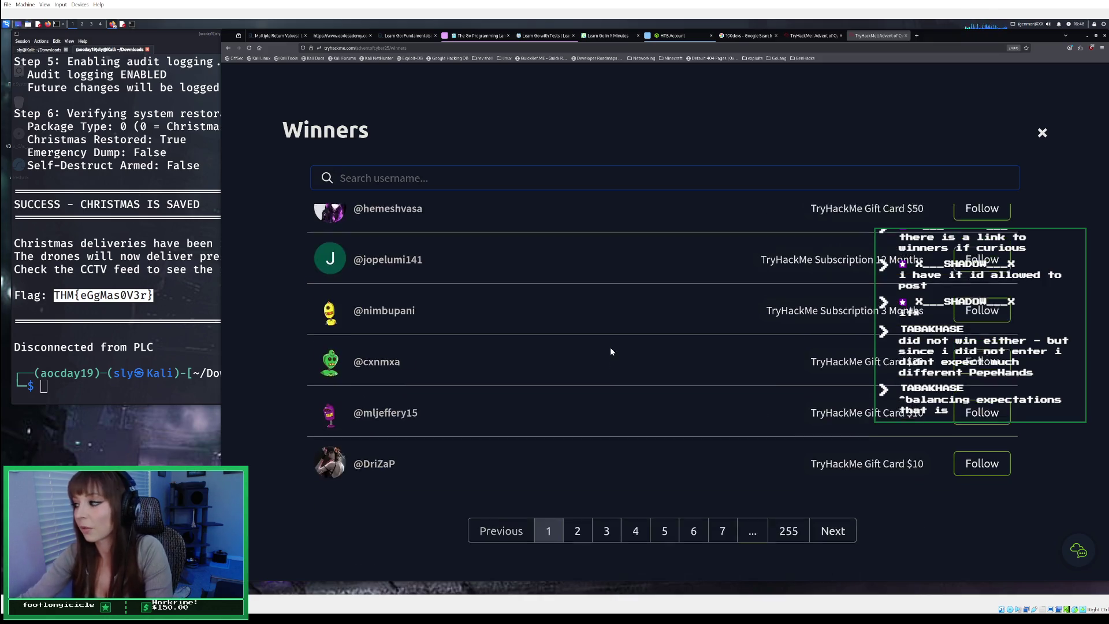
Browse winners pages 3, 4 and 5, then return to the Advent of Cyber event tab
{"action": "left_click", "coordinate": [614, 526]}
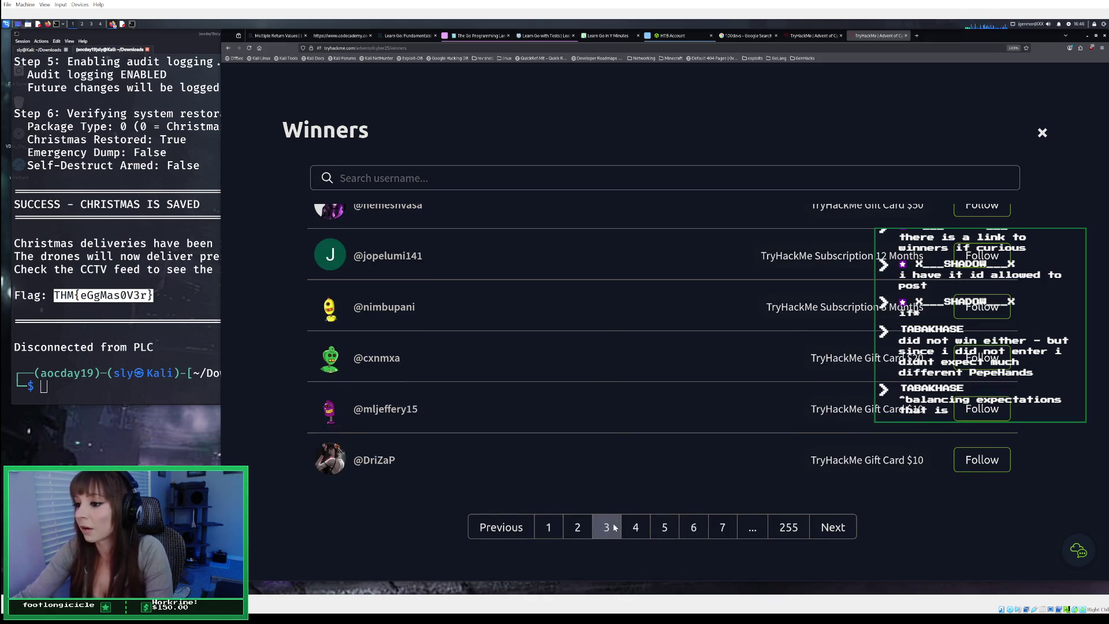
{"action": "scroll", "coordinate": [635, 504], "scroll_direction": "up", "scroll_amount": 2}
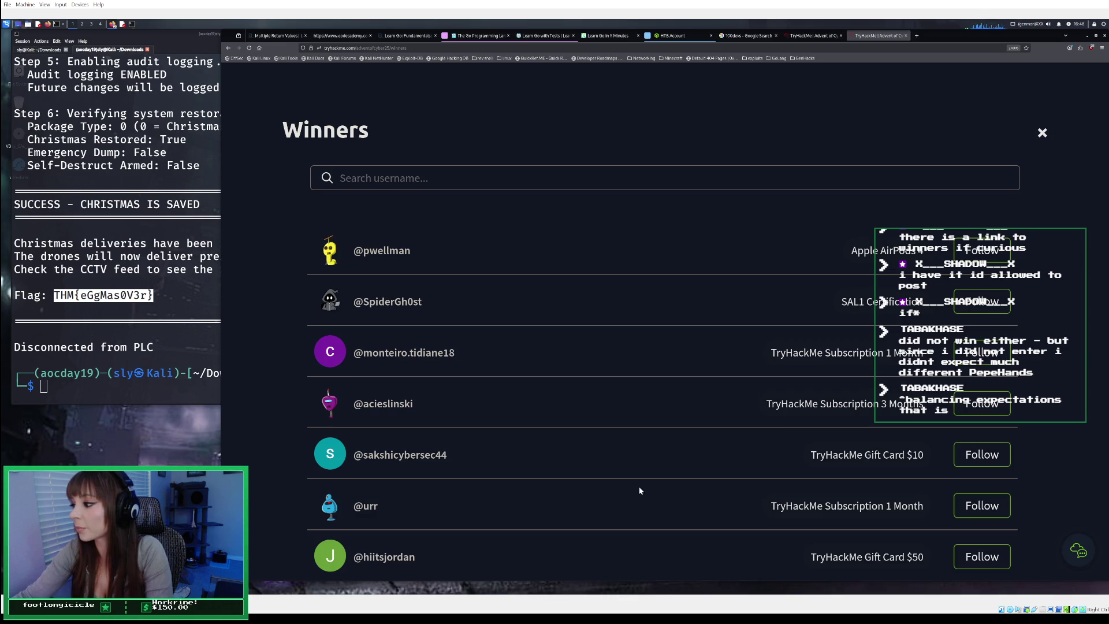
{"action": "scroll", "coordinate": [640, 490], "scroll_direction": "down", "scroll_amount": 2}
{"action": "scroll", "coordinate": [640, 490], "scroll_direction": "up", "scroll_amount": 2}
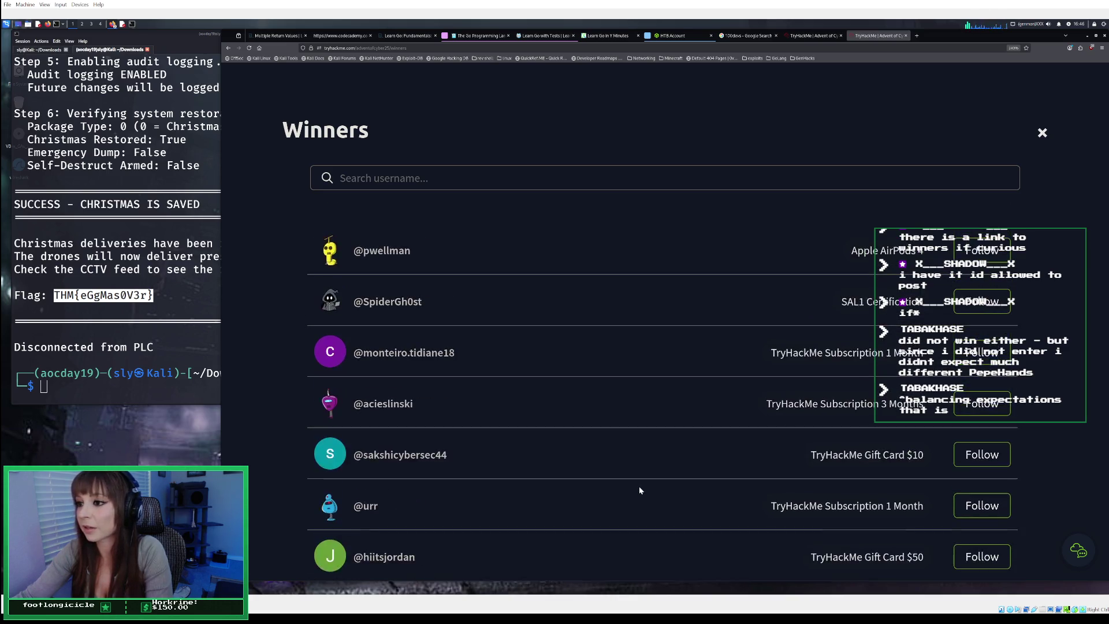
{"action": "scroll", "coordinate": [640, 490], "scroll_direction": "down", "scroll_amount": 2}
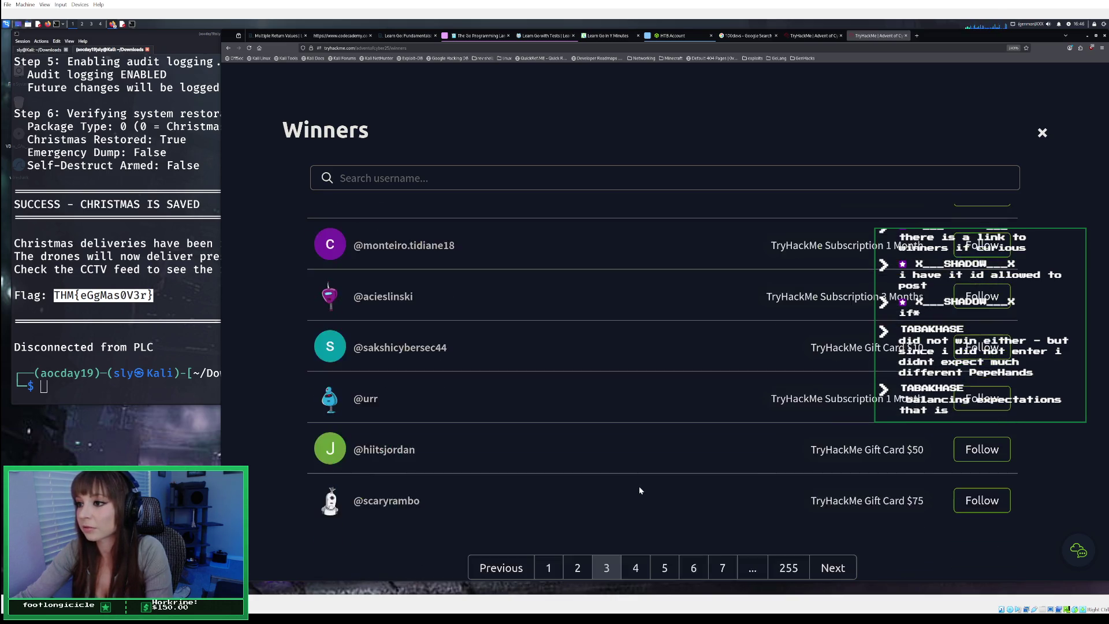
{"action": "left_click", "coordinate": [638, 565]}
{"action": "scroll", "coordinate": [654, 516], "scroll_direction": "up", "scroll_amount": 2}
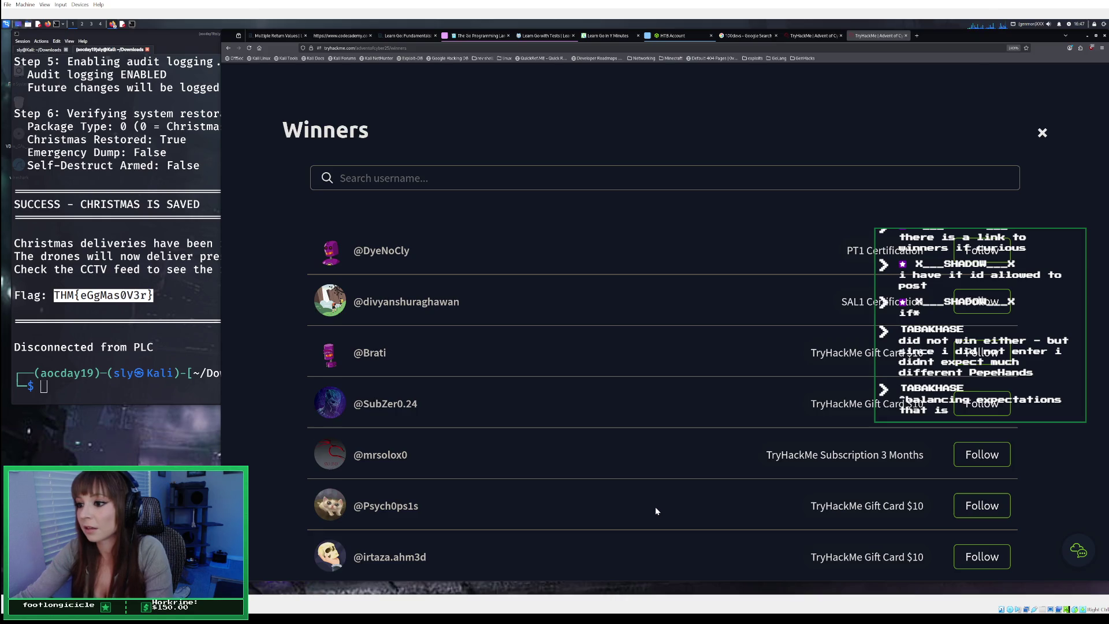
{"action": "scroll", "coordinate": [656, 511], "scroll_direction": "down", "scroll_amount": 2}
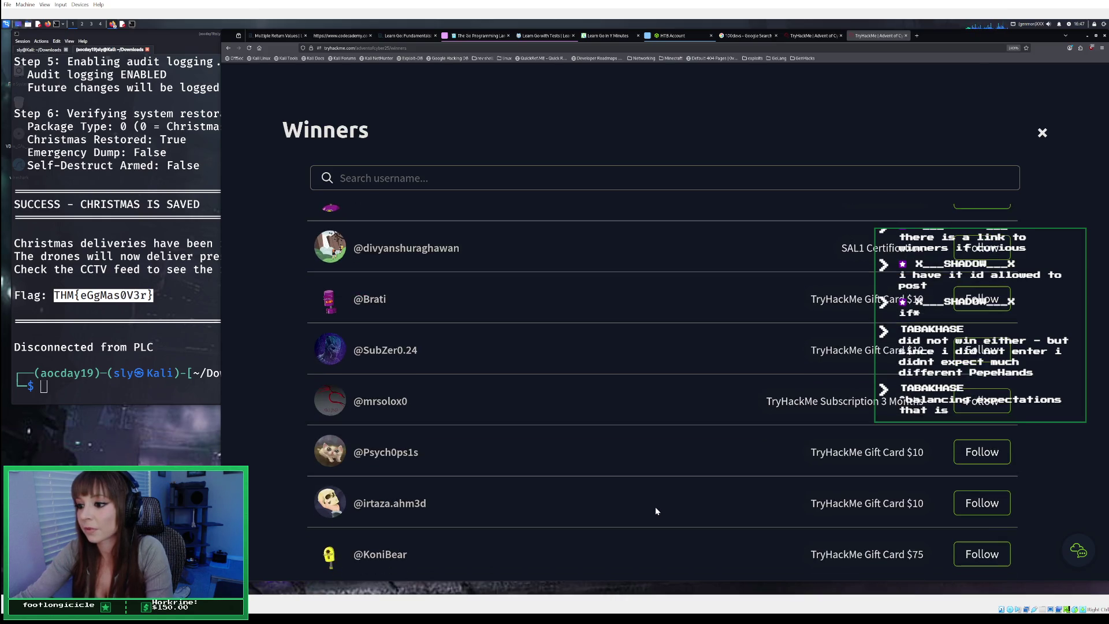
{"action": "left_click", "coordinate": [663, 569]}
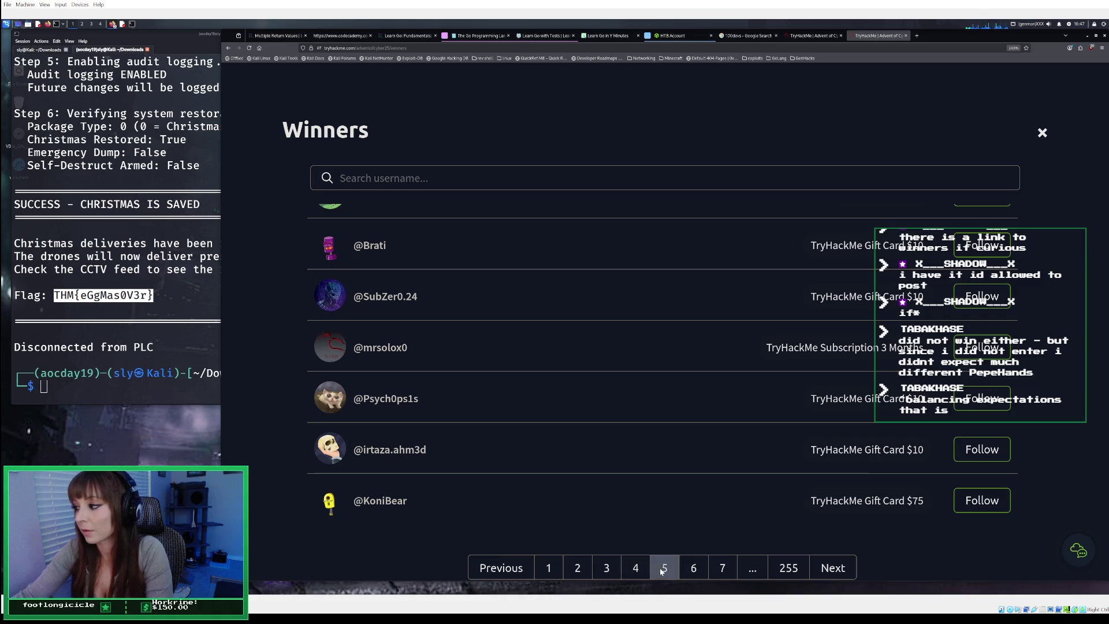
{"action": "scroll", "coordinate": [671, 510], "scroll_direction": "up", "scroll_amount": 2}
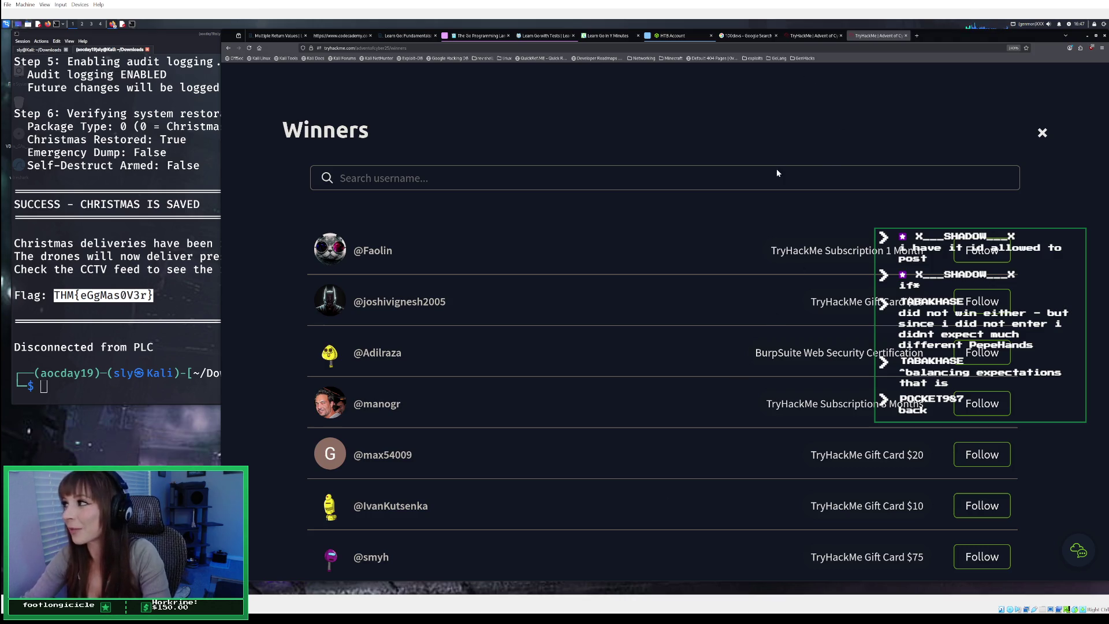
{"action": "left_click", "coordinate": [815, 36]}
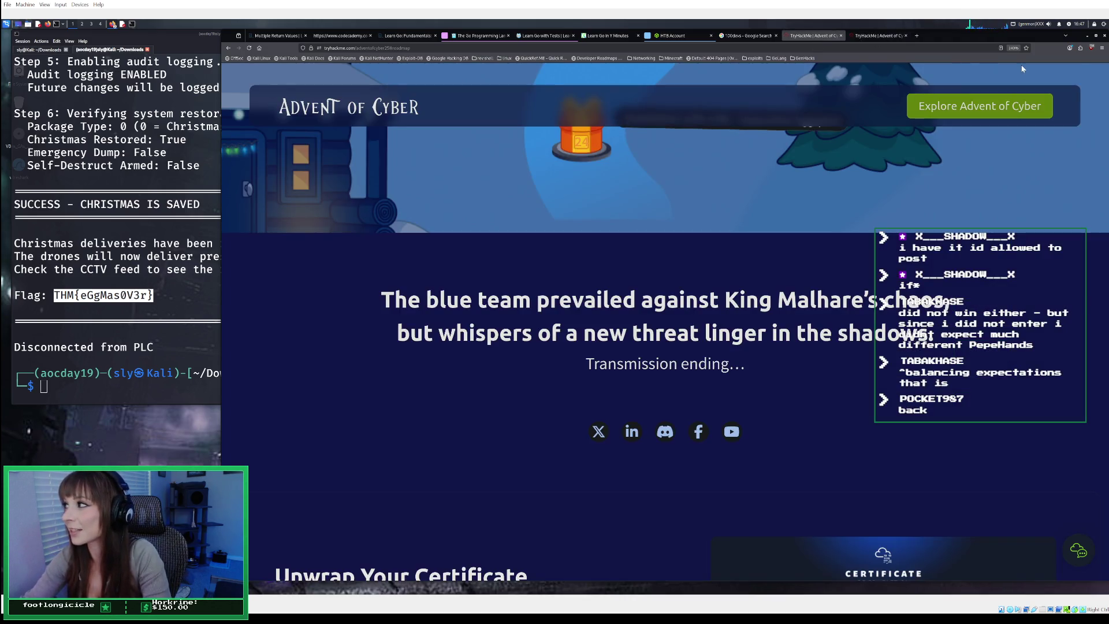
Close the Winners list tab and scroll through the Advent of Cyber roadmap
{"action": "left_click", "coordinate": [880, 36]}
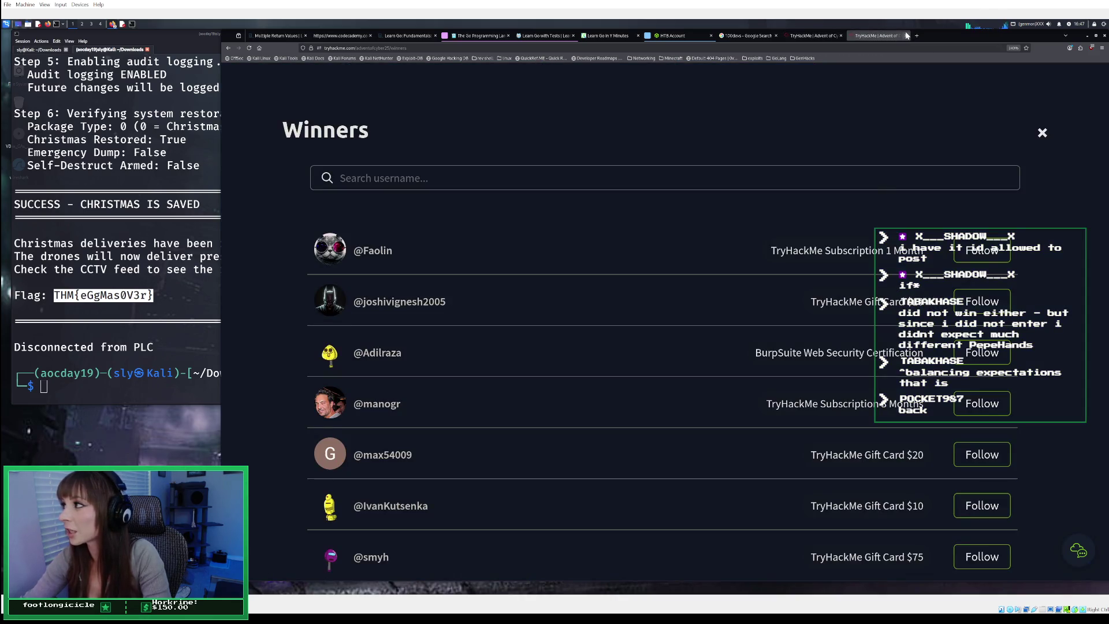
{"action": "left_click", "coordinate": [905, 36]}
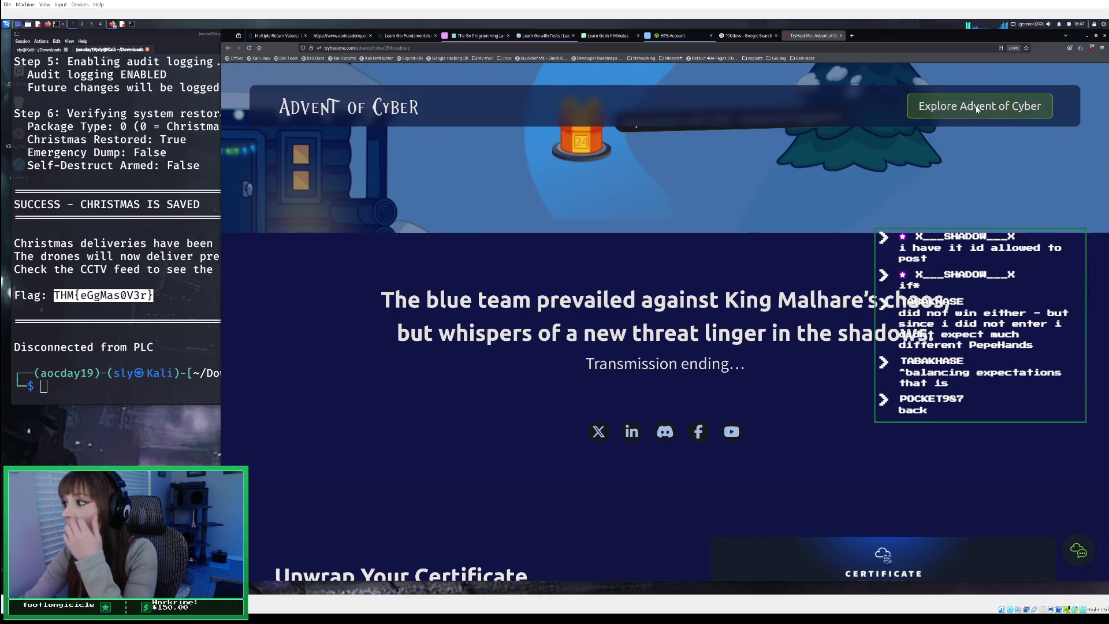
{"action": "scroll", "coordinate": [766, 251], "scroll_direction": "up", "scroll_amount": 10}
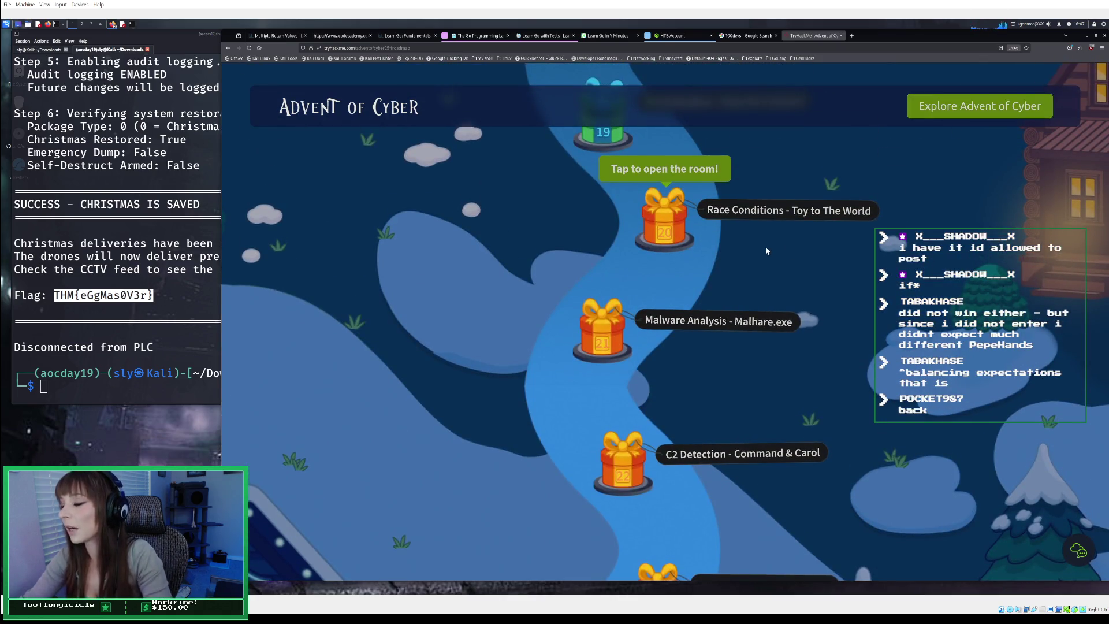
{"action": "scroll", "coordinate": [767, 251], "scroll_direction": "down", "scroll_amount": 4}
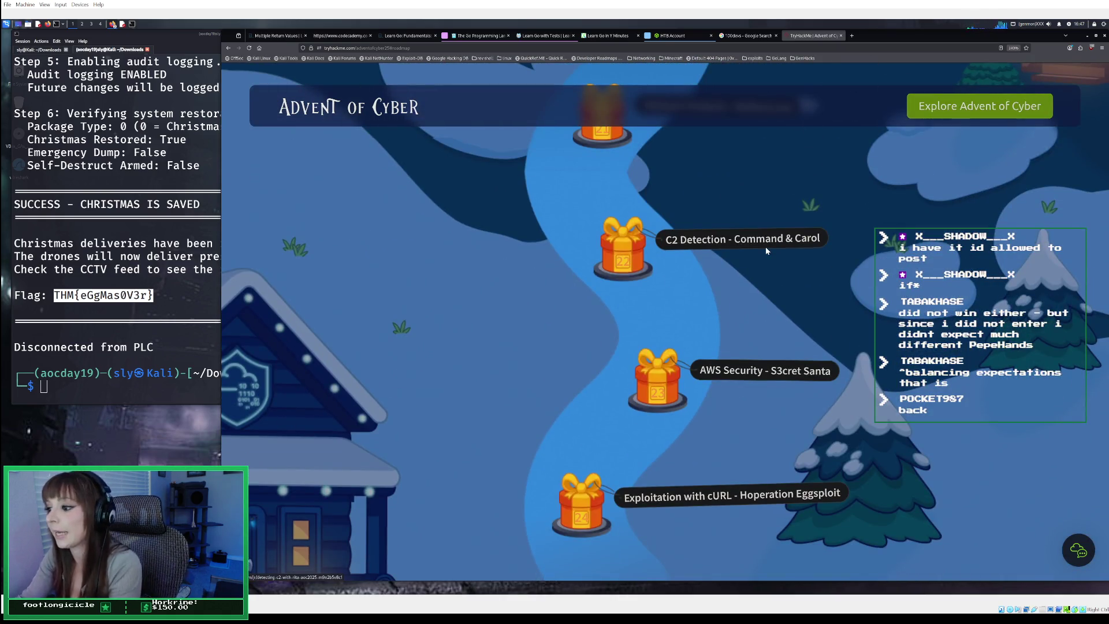
{"action": "scroll", "coordinate": [766, 250], "scroll_direction": "down", "scroll_amount": 3}
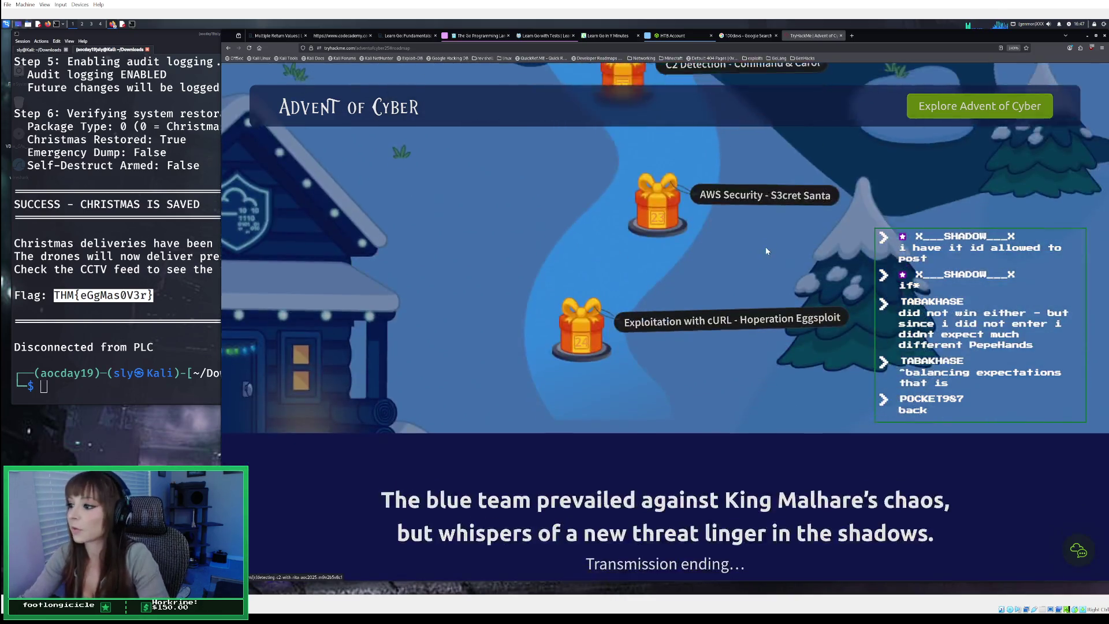
{"action": "scroll", "coordinate": [766, 251], "scroll_direction": "down", "scroll_amount": 2}
{"action": "scroll", "coordinate": [766, 251], "scroll_direction": "up", "scroll_amount": 3}
{"action": "scroll", "coordinate": [766, 250], "scroll_direction": "up", "scroll_amount": 2}
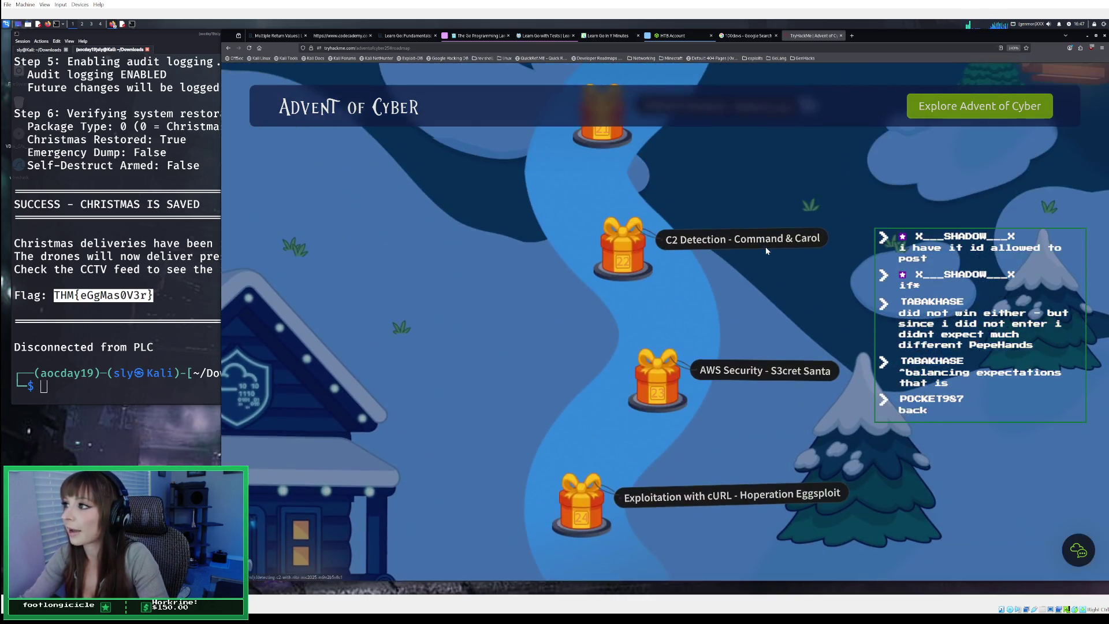
{"action": "scroll", "coordinate": [766, 251], "scroll_direction": "up", "scroll_amount": 3}
{"action": "scroll", "coordinate": [765, 247], "scroll_direction": "up", "scroll_amount": 5}
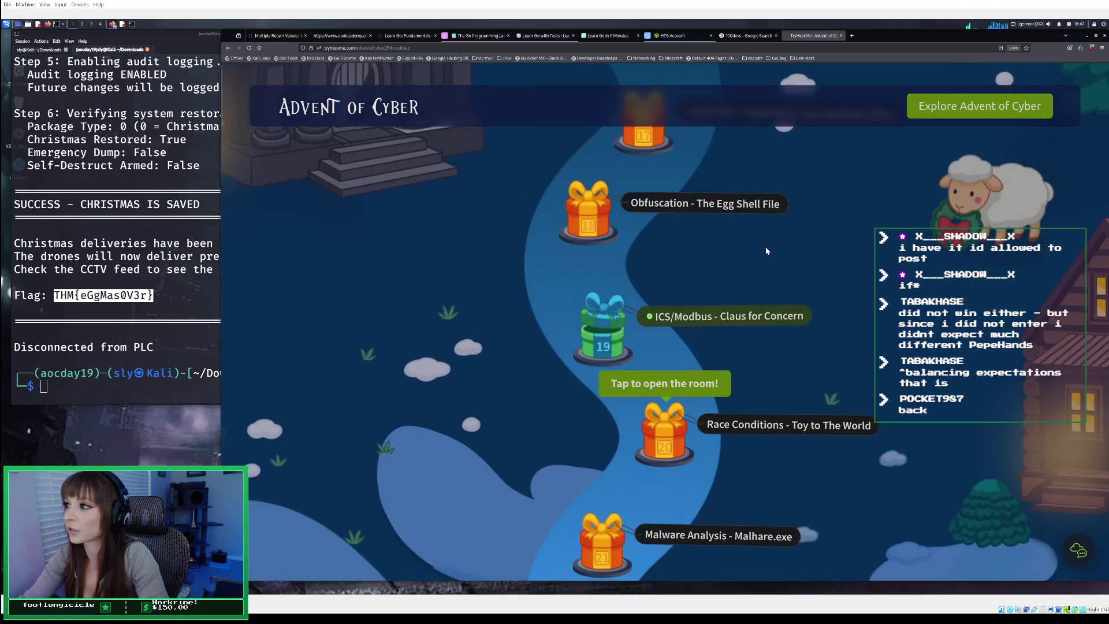
{"action": "scroll", "coordinate": [765, 247], "scroll_direction": "up", "scroll_amount": 1}
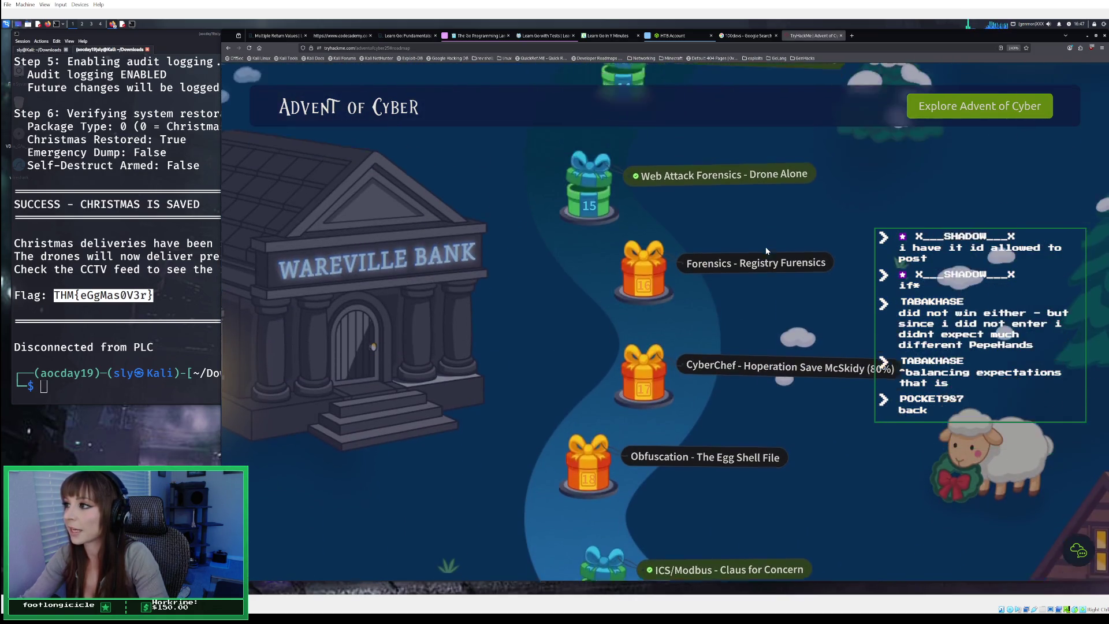
{"action": "scroll", "coordinate": [765, 247], "scroll_direction": "down", "scroll_amount": 3}
{"action": "scroll", "coordinate": [764, 247], "scroll_direction": "down", "scroll_amount": 10}
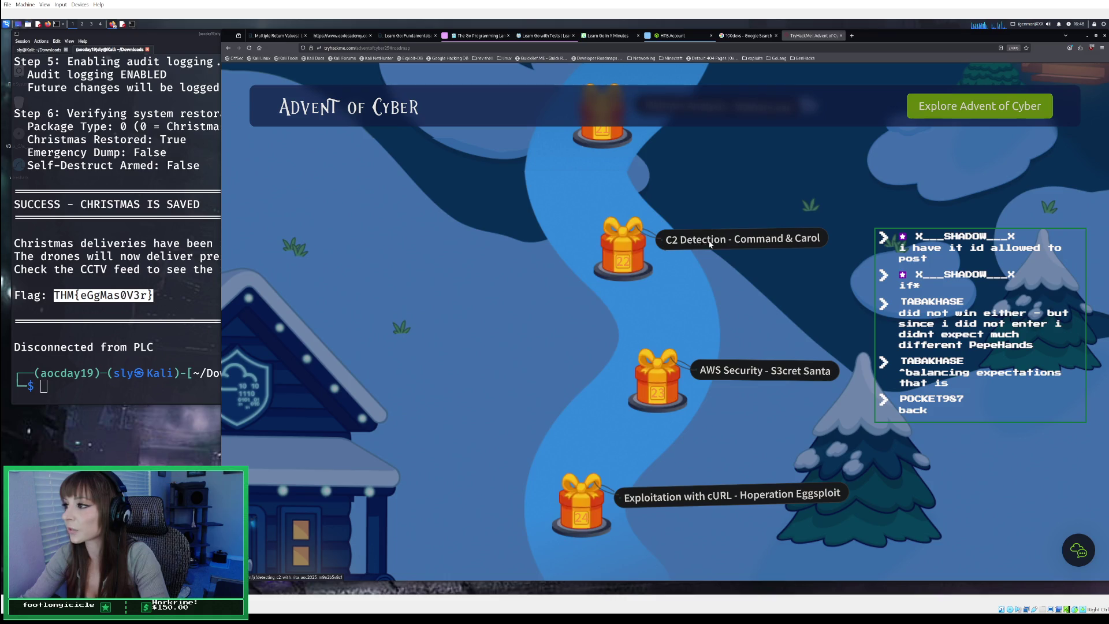
Open the Day 17 CyberChef - Hoperation Save McSkidy room from the roadmap
{"action": "scroll", "coordinate": [726, 254], "scroll_direction": "up", "scroll_amount": 3}
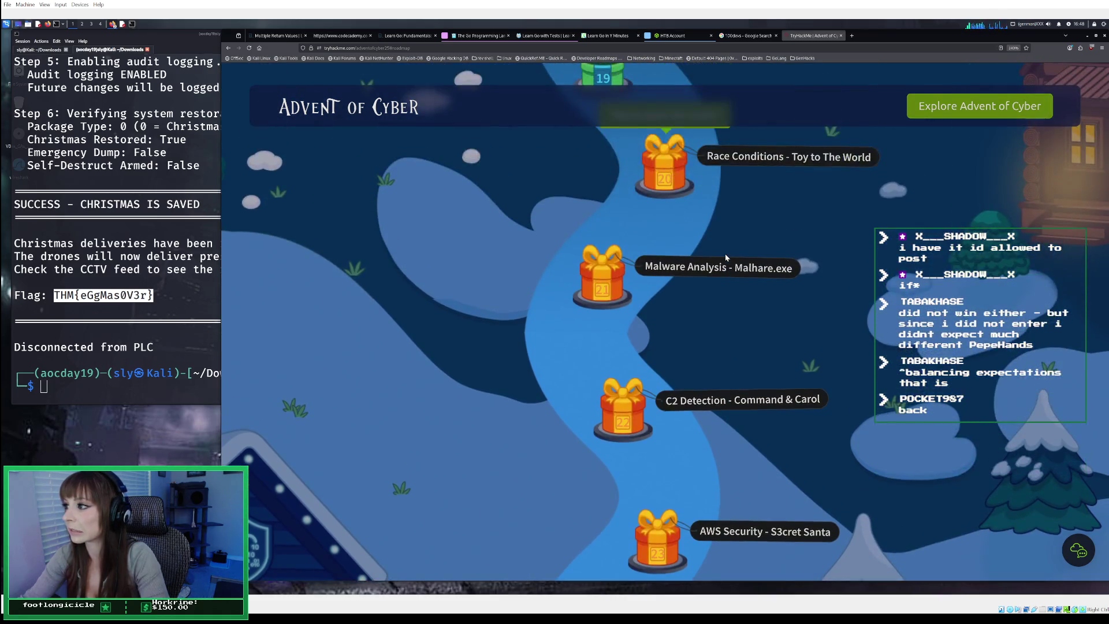
{"action": "scroll", "coordinate": [726, 254], "scroll_direction": "up", "scroll_amount": 2}
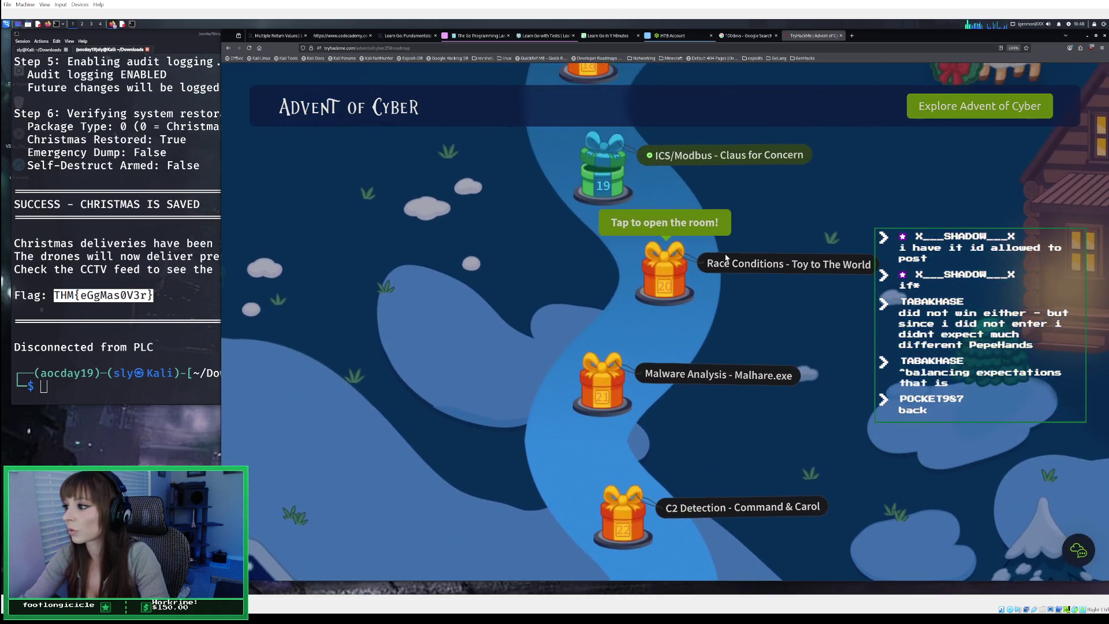
{"action": "scroll", "coordinate": [725, 257], "scroll_direction": "up", "scroll_amount": 4}
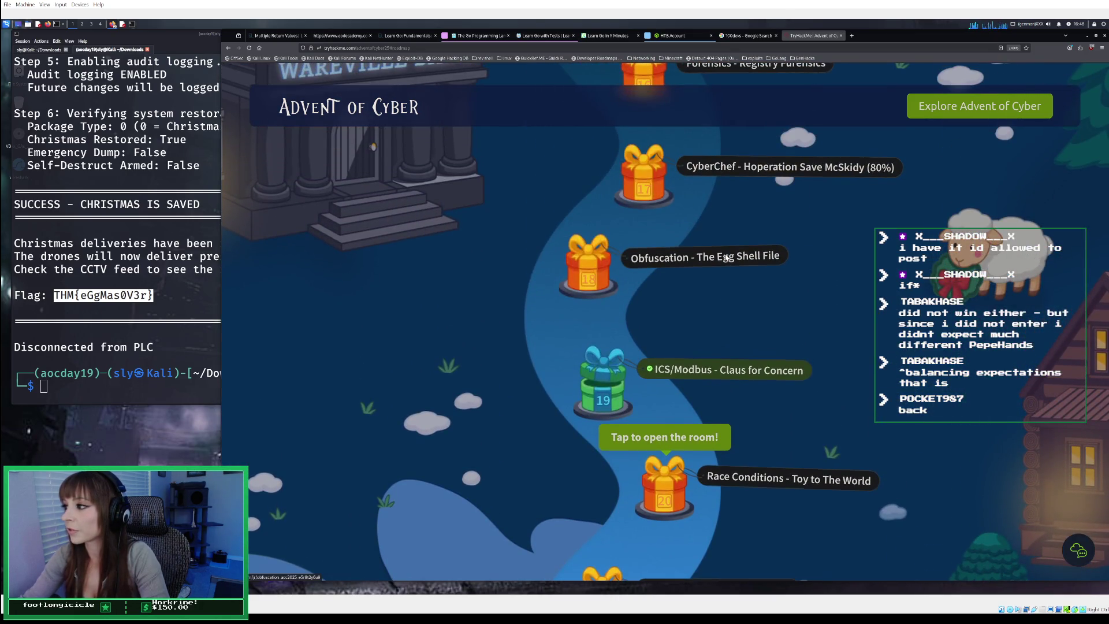
{"action": "scroll", "coordinate": [725, 257], "scroll_direction": "up", "scroll_amount": 3}
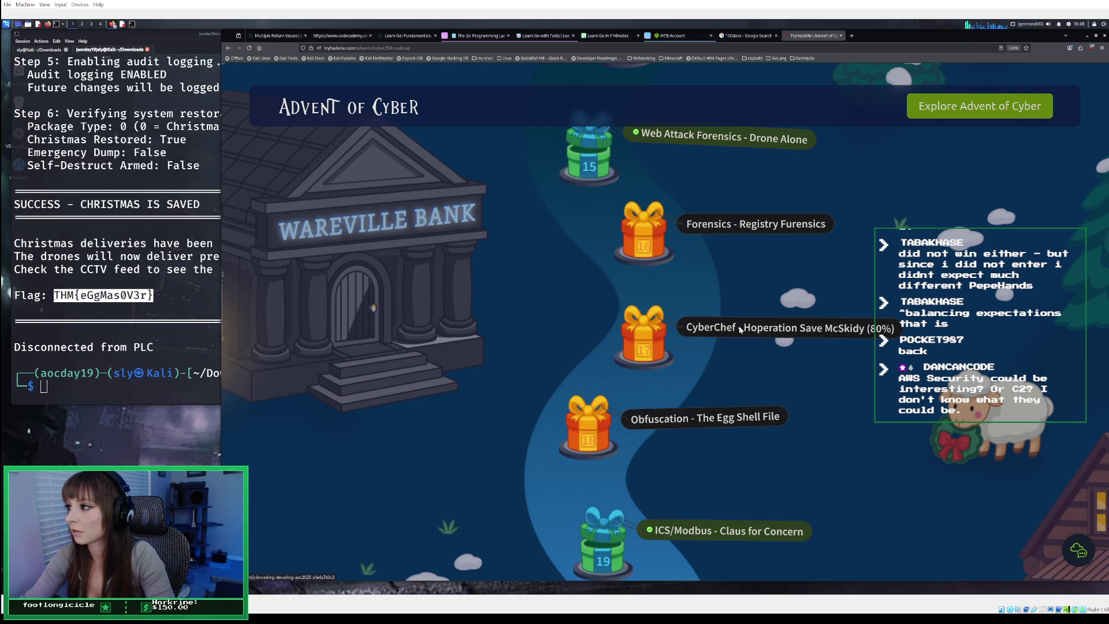
{"action": "left_click", "coordinate": [740, 329]}
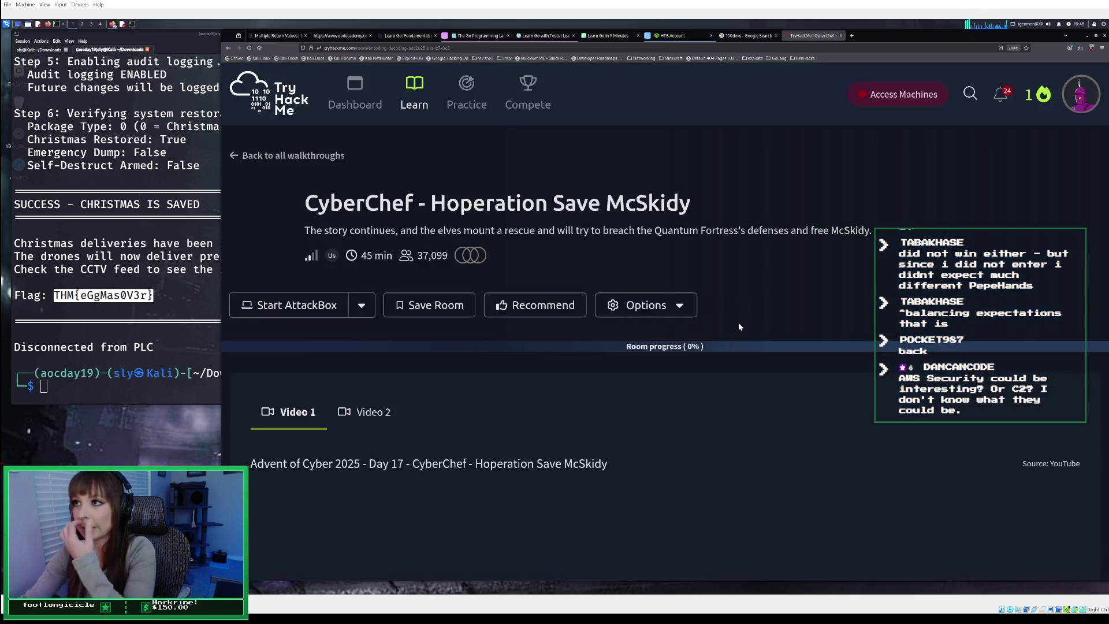
Scroll the CyberChef room at 80% progress past Task 8 Epilogue to trigger the Debrief
{"action": "scroll", "coordinate": [737, 320], "scroll_direction": "down", "scroll_amount": 5}
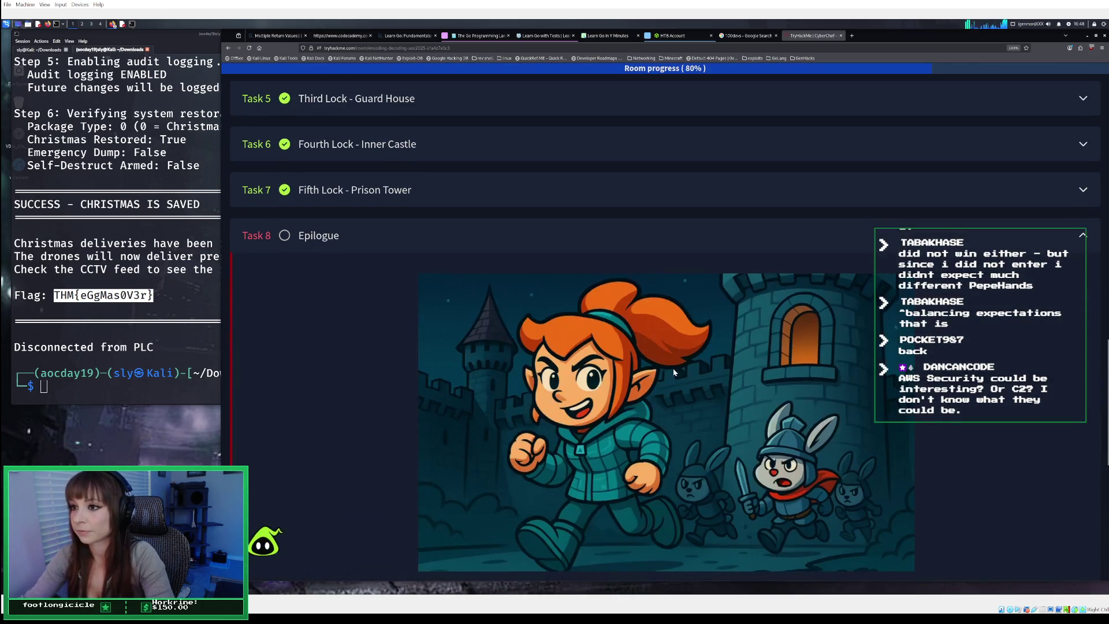
{"action": "scroll", "coordinate": [674, 361], "scroll_direction": "down", "scroll_amount": 3}
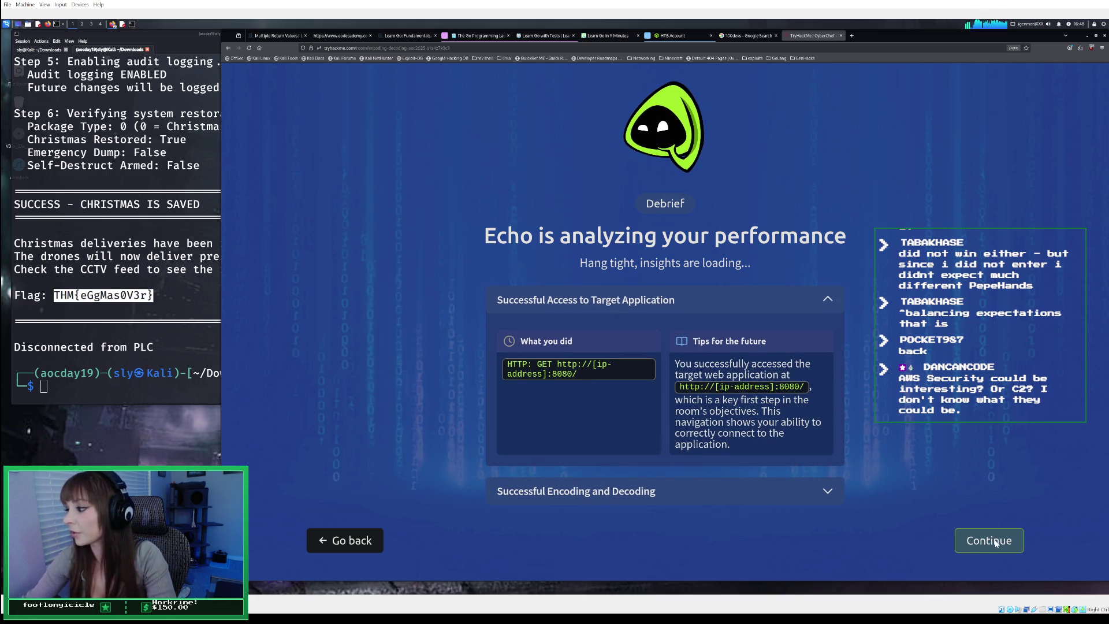
Continue past the Debrief and share pages and go to Wareville, with Day 17 now completed
{"action": "left_click", "coordinate": [995, 543]}
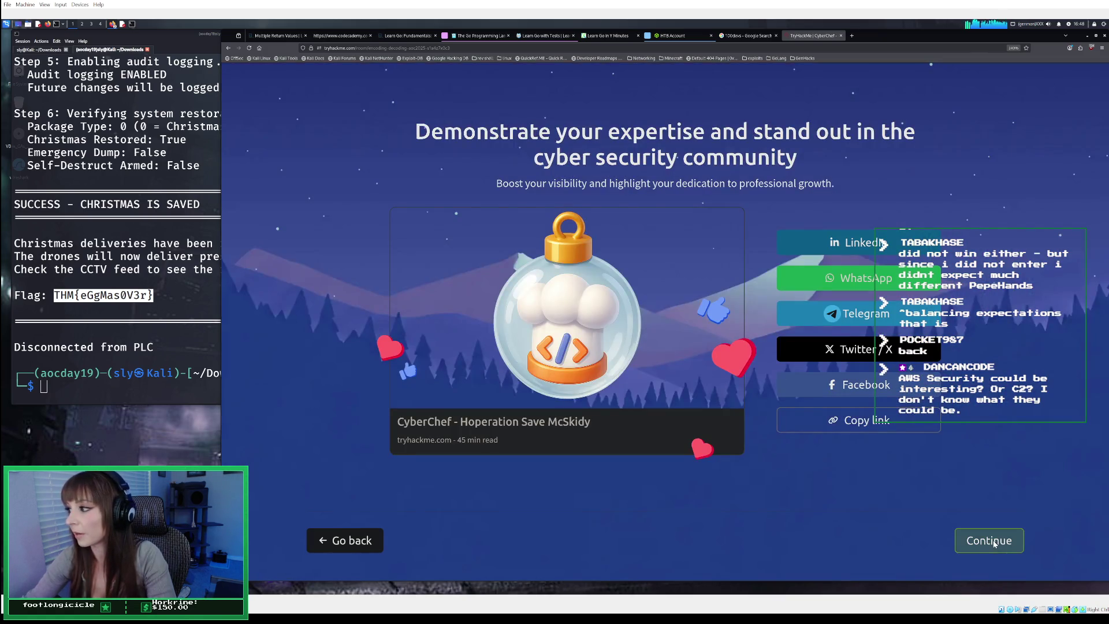
{"action": "left_click", "coordinate": [987, 544]}
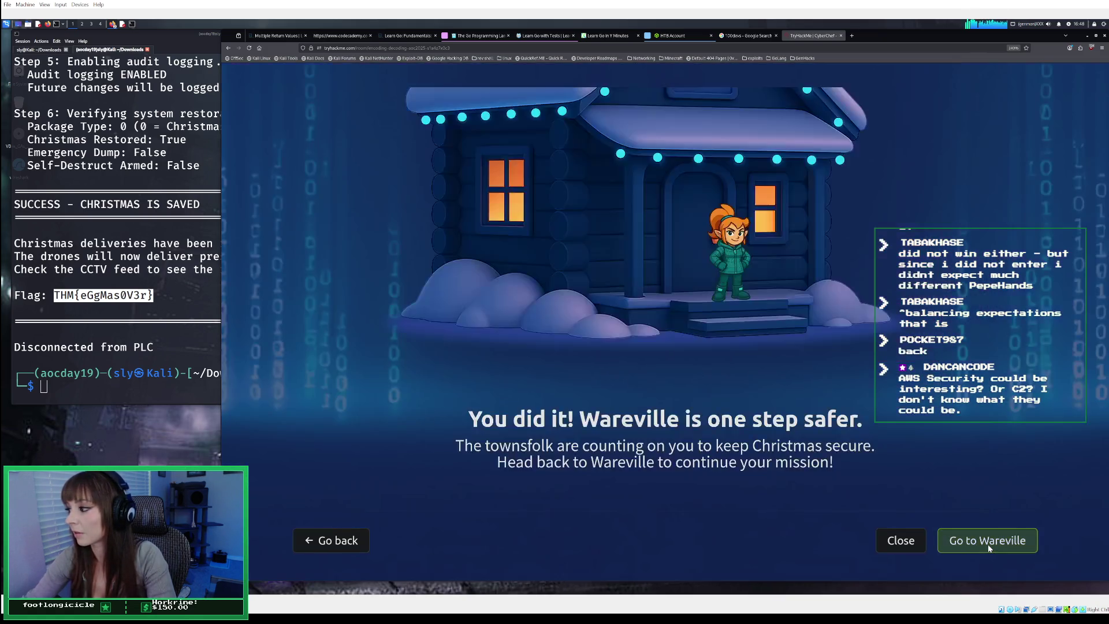
{"action": "left_click", "coordinate": [988, 547]}
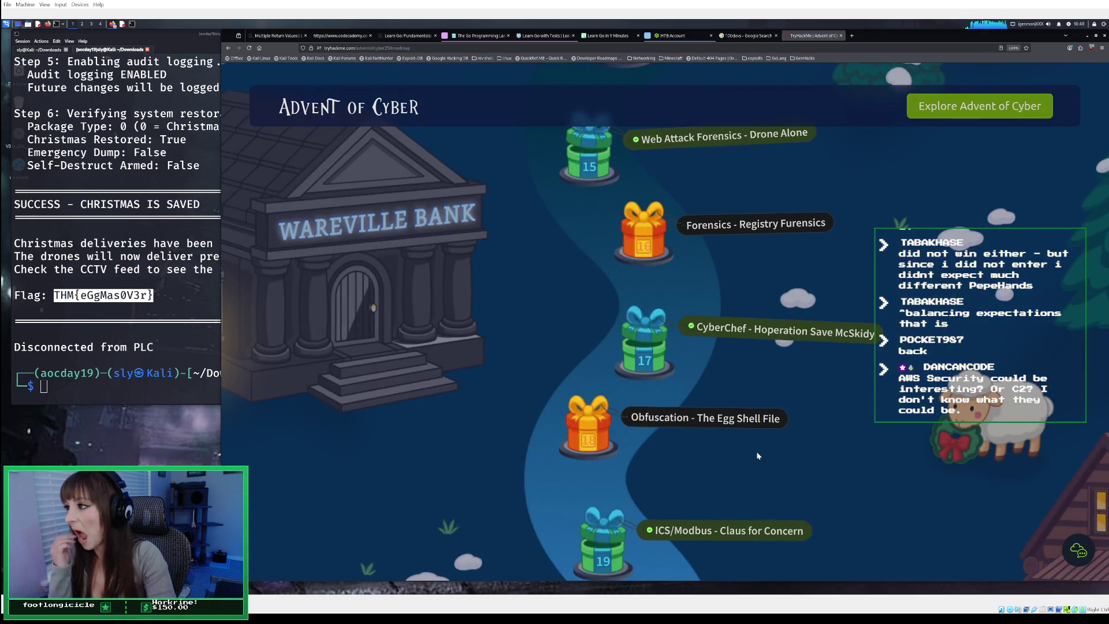
Scroll the Advent of Cyber roadmap down to Day 23 and open the AWS Security - S3cret Santa room
{"action": "scroll", "coordinate": [793, 360], "scroll_direction": "down", "scroll_amount": 4}
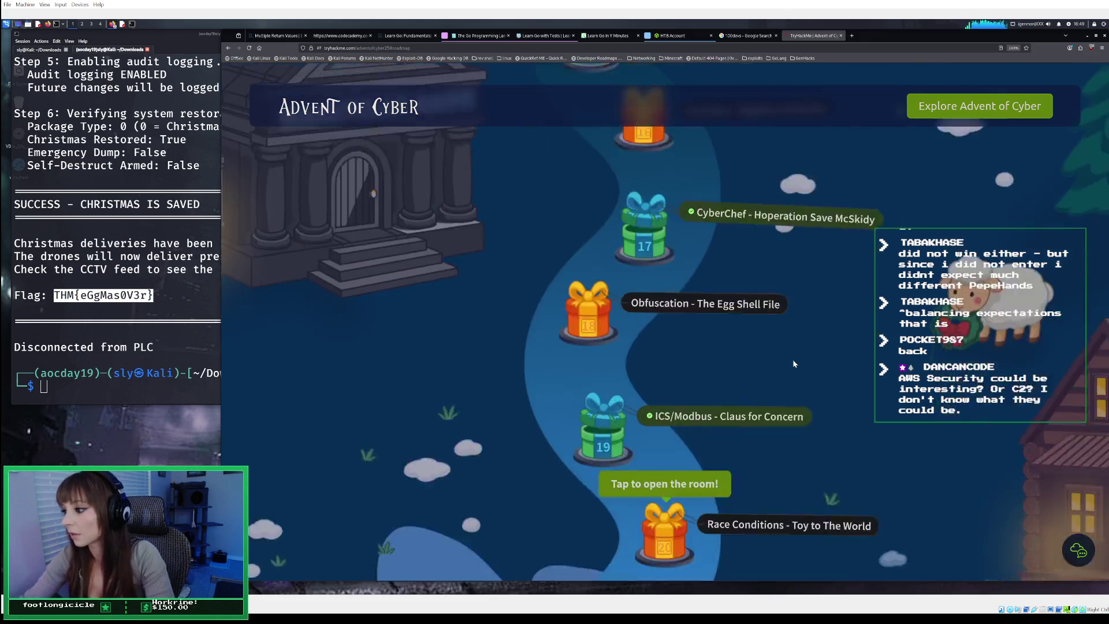
{"action": "scroll", "coordinate": [793, 363], "scroll_direction": "down", "scroll_amount": 1}
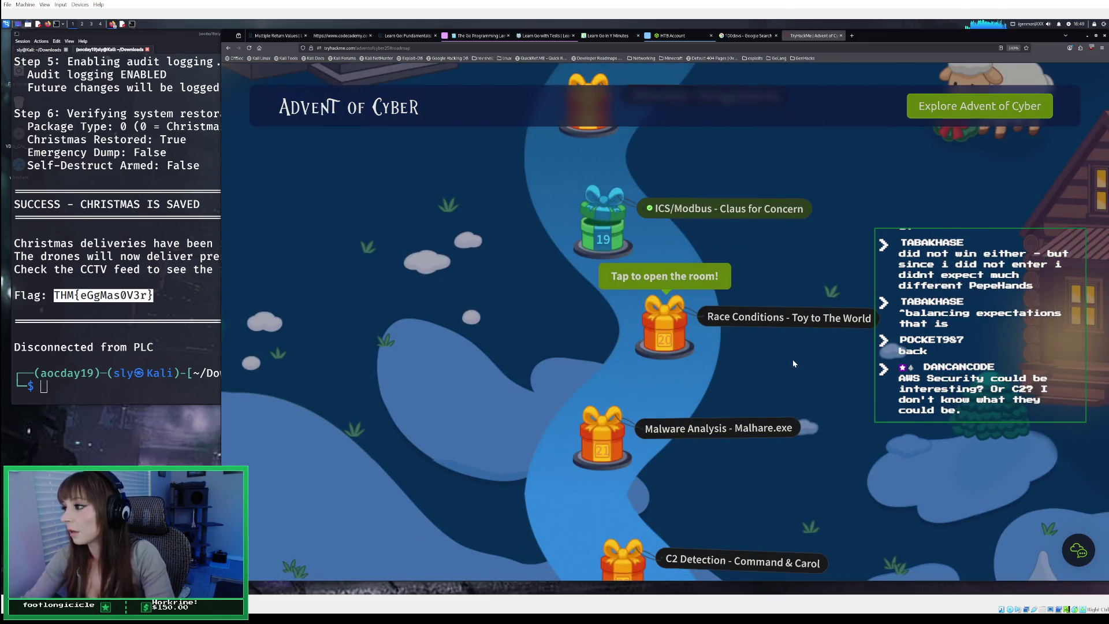
{"action": "scroll", "coordinate": [792, 363], "scroll_direction": "down", "scroll_amount": 5}
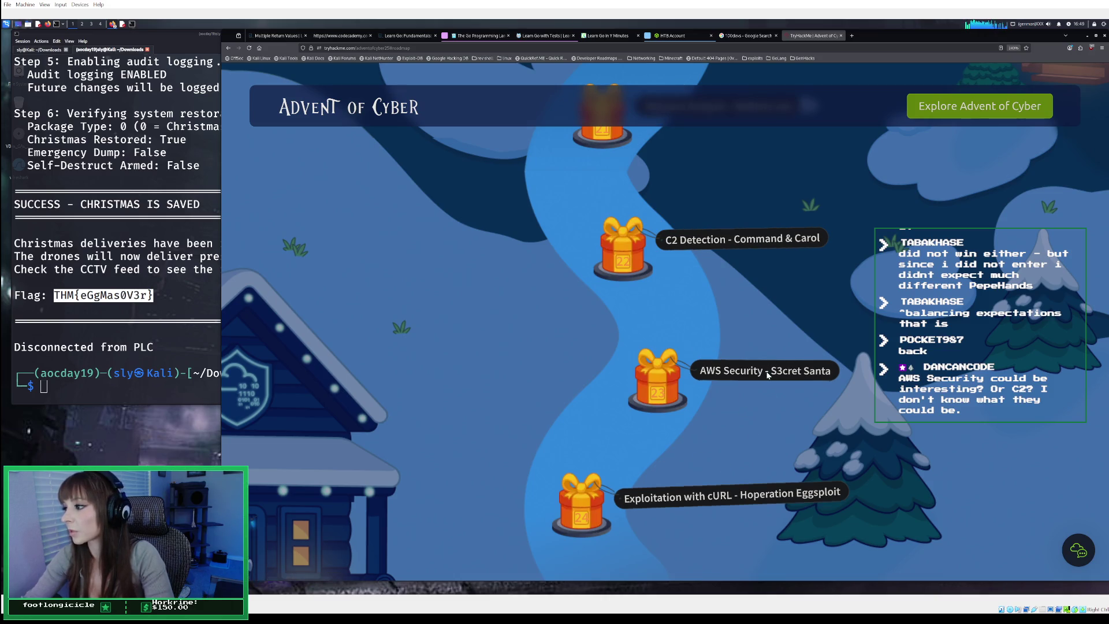
{"action": "left_click", "coordinate": [766, 373]}
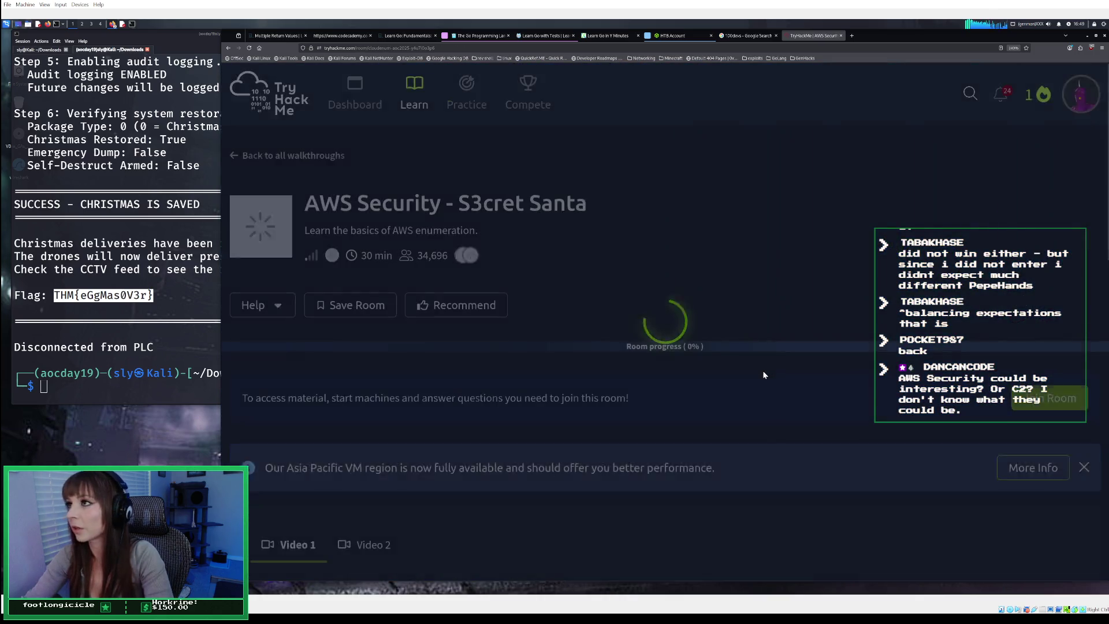
Scroll down the room and expand the IAM users, roles, groups and policies task to read it
{"action": "scroll", "coordinate": [756, 360], "scroll_direction": "down", "scroll_amount": 5}
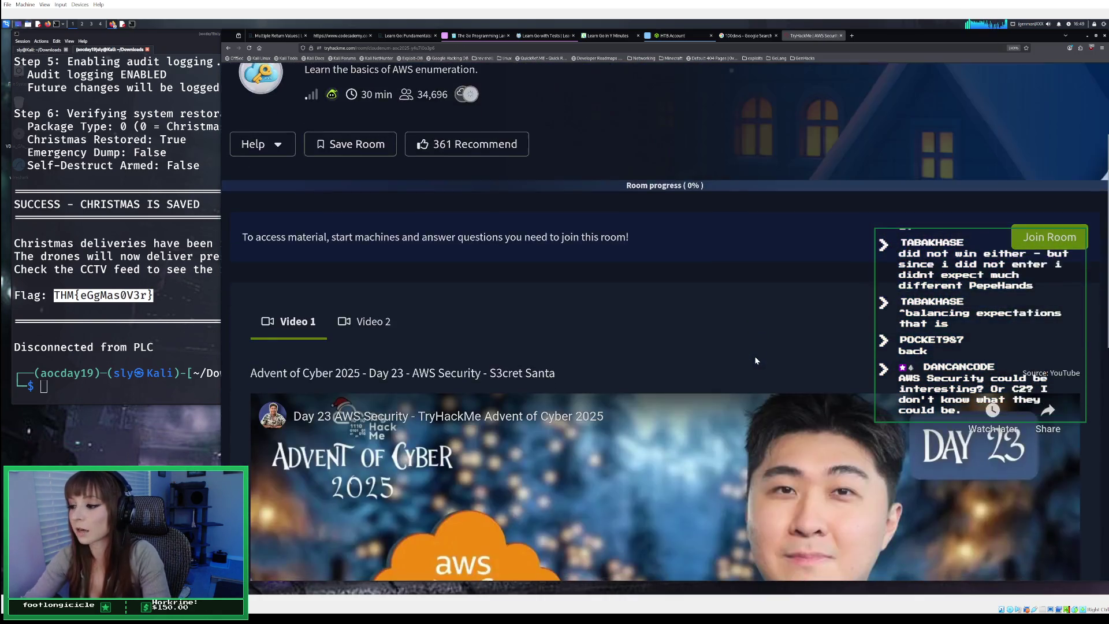
{"action": "scroll", "coordinate": [755, 360], "scroll_direction": "down", "scroll_amount": 8}
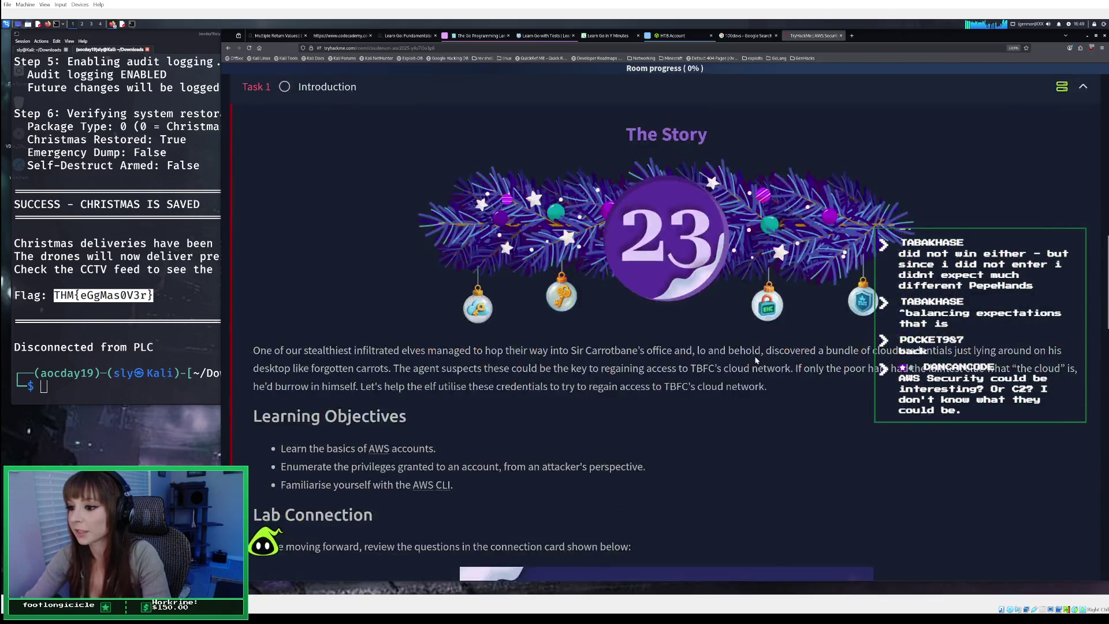
{"action": "scroll", "coordinate": [753, 357], "scroll_direction": "down", "scroll_amount": 10}
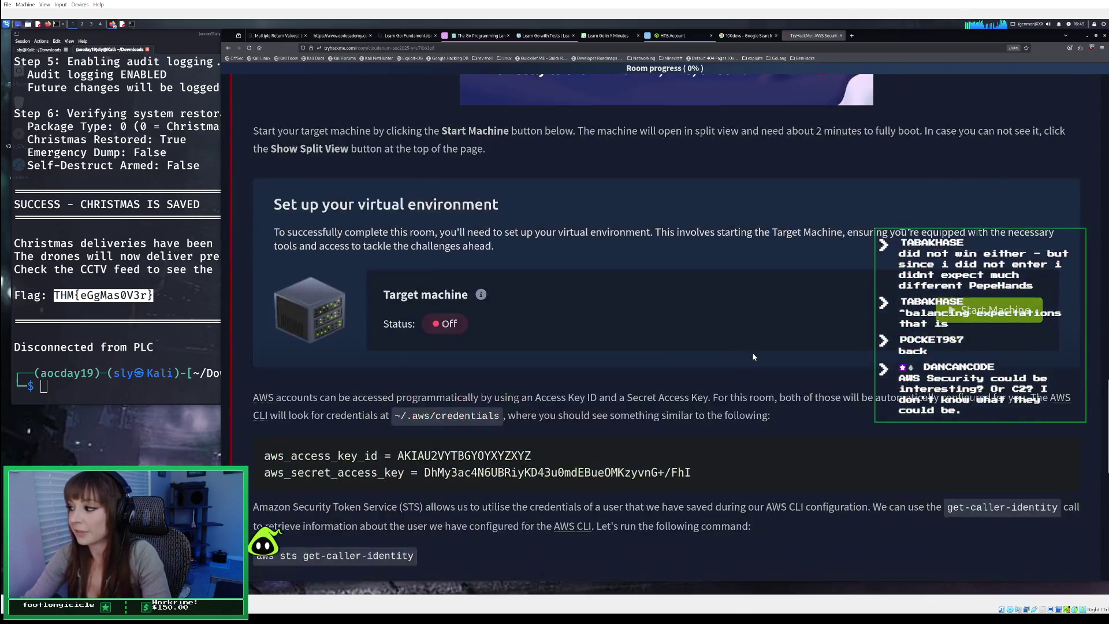
{"action": "scroll", "coordinate": [753, 356], "scroll_direction": "down", "scroll_amount": 1}
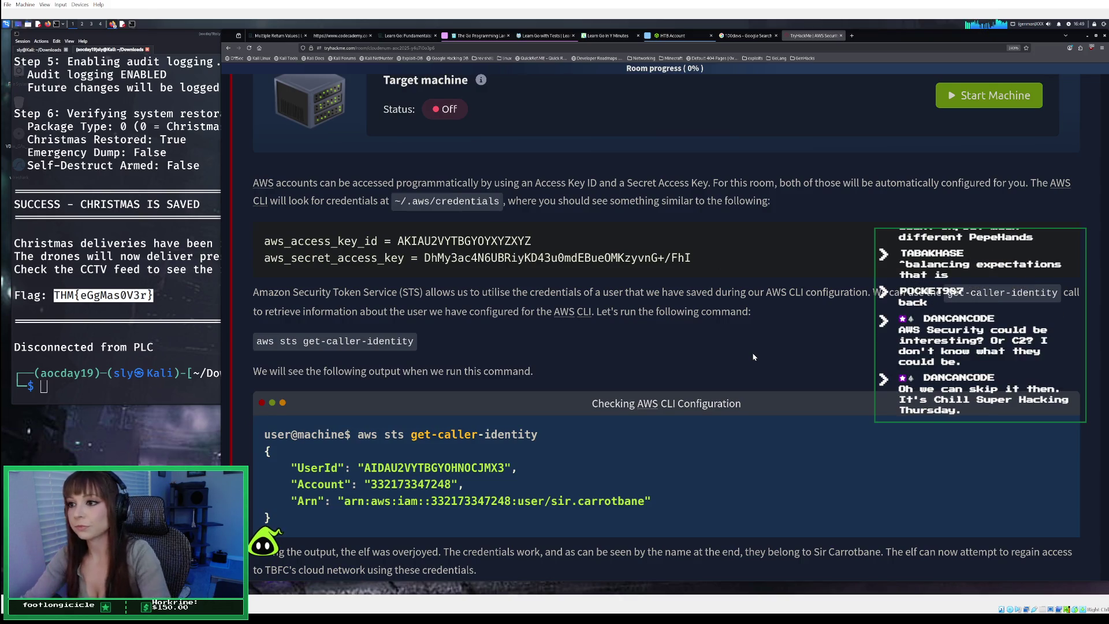
{"action": "scroll", "coordinate": [753, 356], "scroll_direction": "down", "scroll_amount": 4}
{"action": "scroll", "coordinate": [753, 357], "scroll_direction": "down", "scroll_amount": 3}
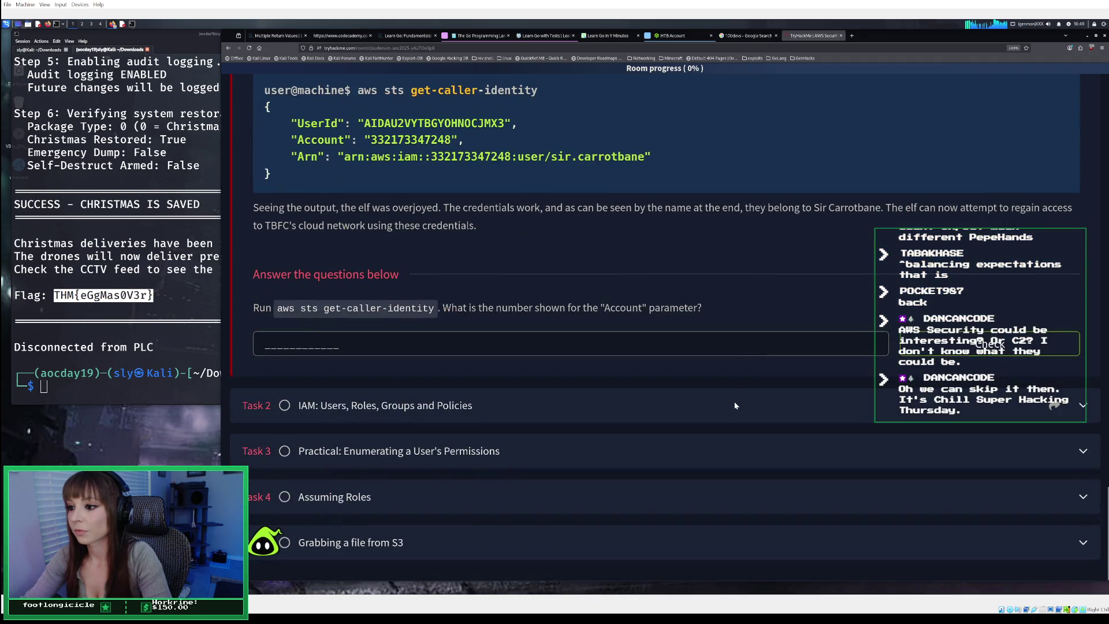
{"action": "left_click", "coordinate": [735, 405]}
{"action": "scroll", "coordinate": [735, 406], "scroll_direction": "down", "scroll_amount": 15}
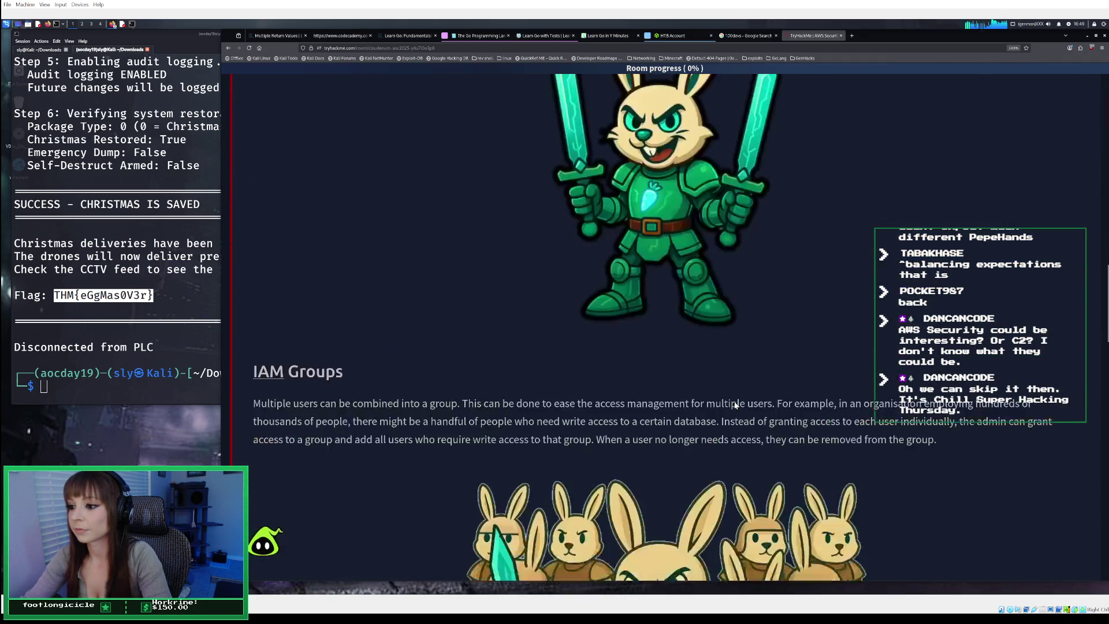
{"action": "scroll", "coordinate": [735, 405], "scroll_direction": "down", "scroll_amount": 15}
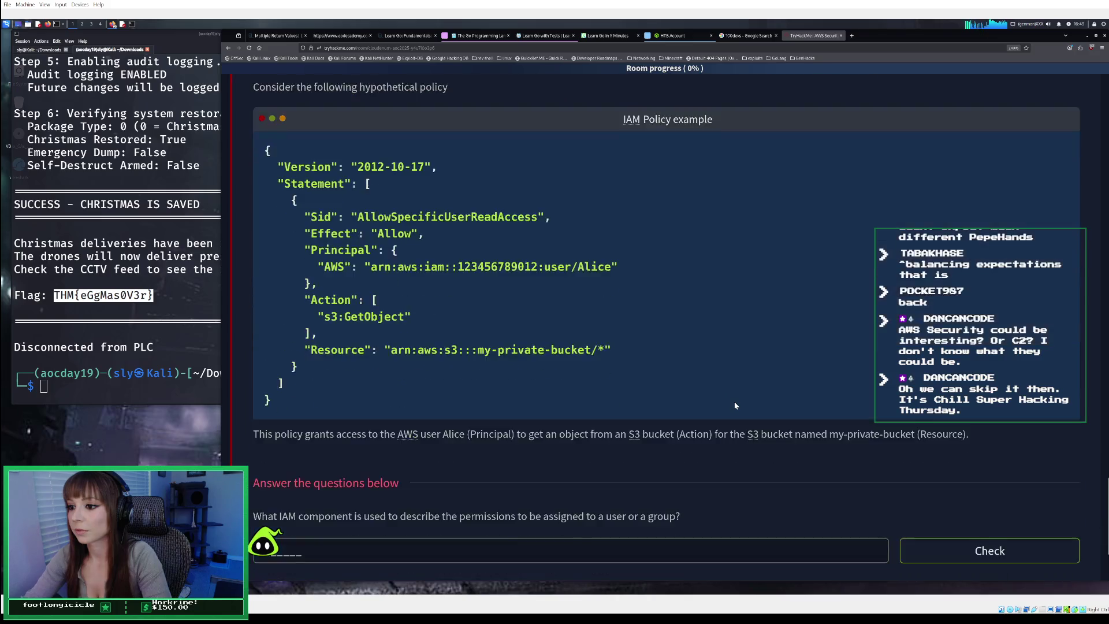
Expand and read through the practical task on enumerating user permissions
{"action": "left_click", "coordinate": [703, 450]}
{"action": "scroll", "coordinate": [703, 448], "scroll_direction": "down", "scroll_amount": 5}
{"action": "scroll", "coordinate": [704, 448], "scroll_direction": "down", "scroll_amount": 5}
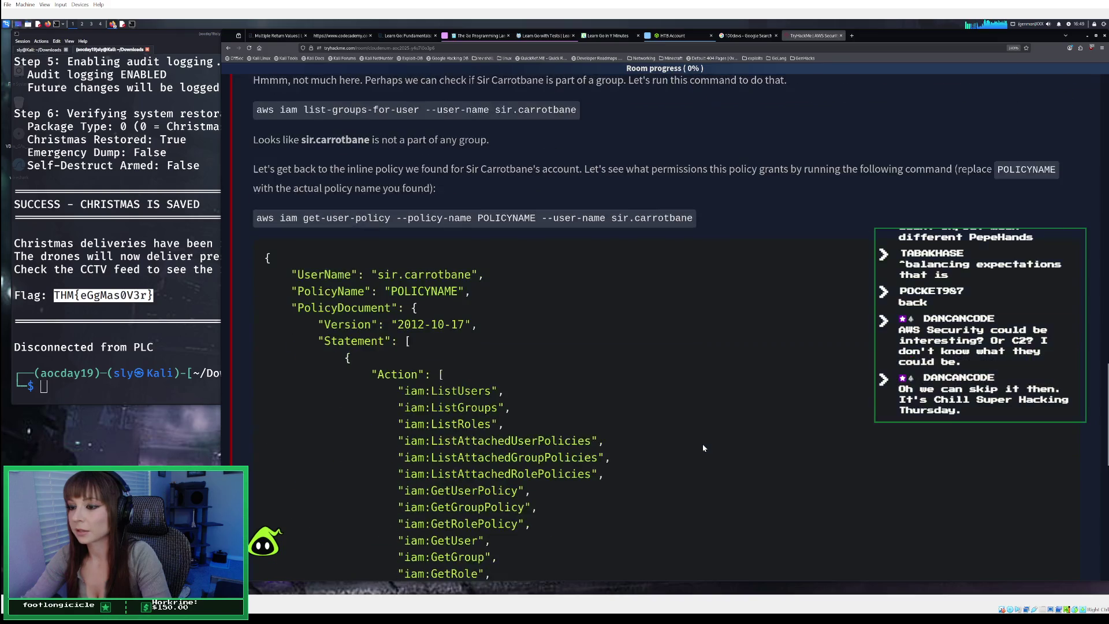
{"action": "scroll", "coordinate": [704, 448], "scroll_direction": "down", "scroll_amount": 4}
{"action": "scroll", "coordinate": [702, 448], "scroll_direction": "down", "scroll_amount": 5}
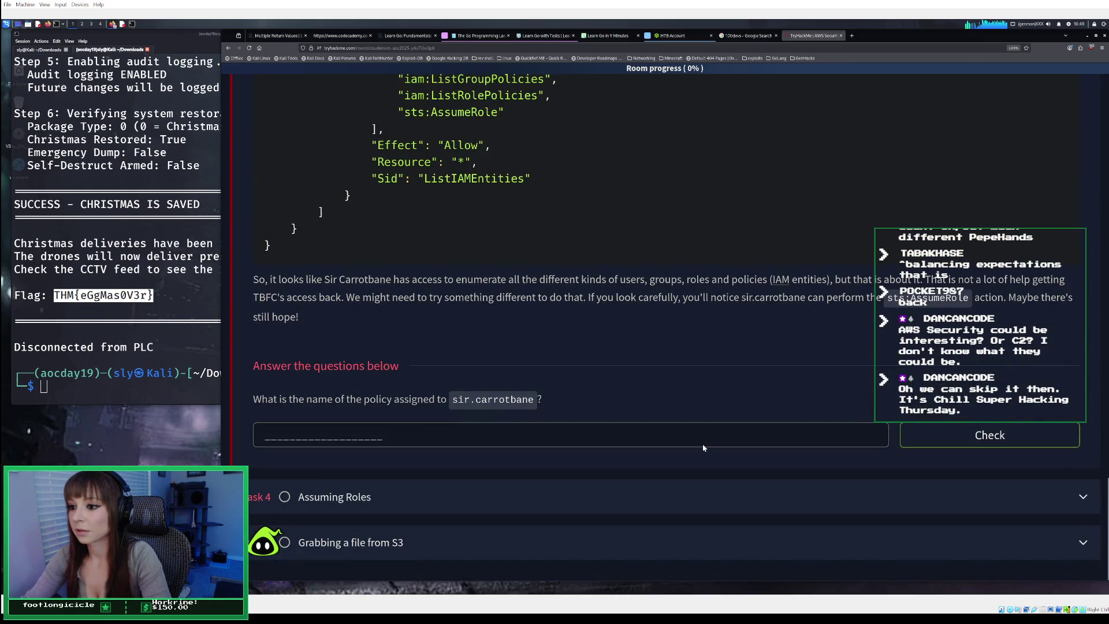
Expand and read through the Assuming Roles task
{"action": "left_click", "coordinate": [675, 486]}
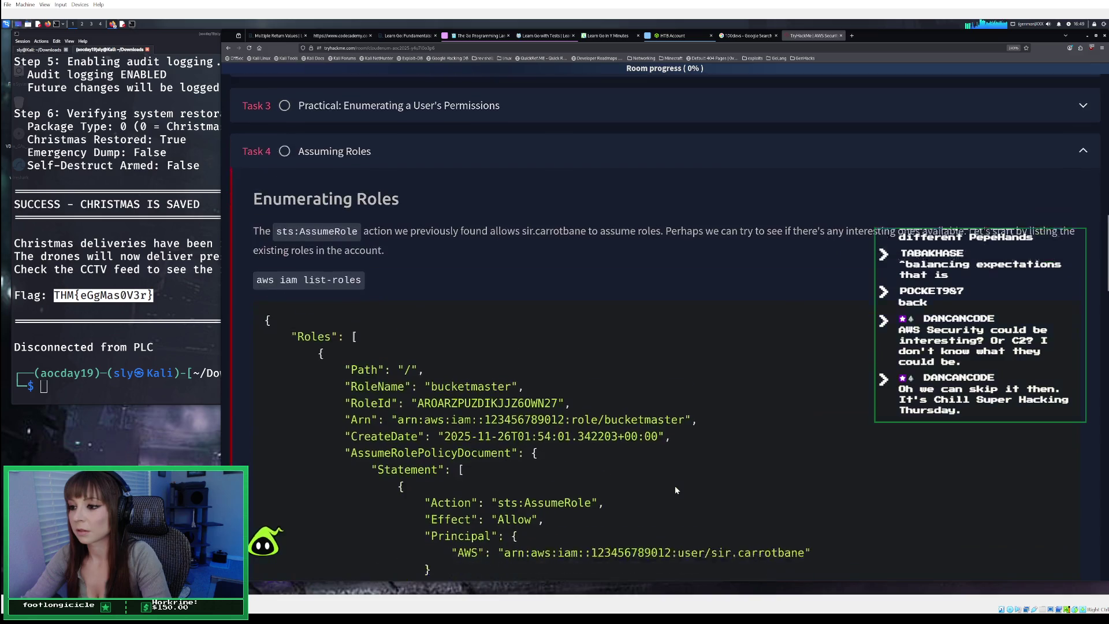
{"action": "scroll", "coordinate": [675, 487], "scroll_direction": "down", "scroll_amount": 3}
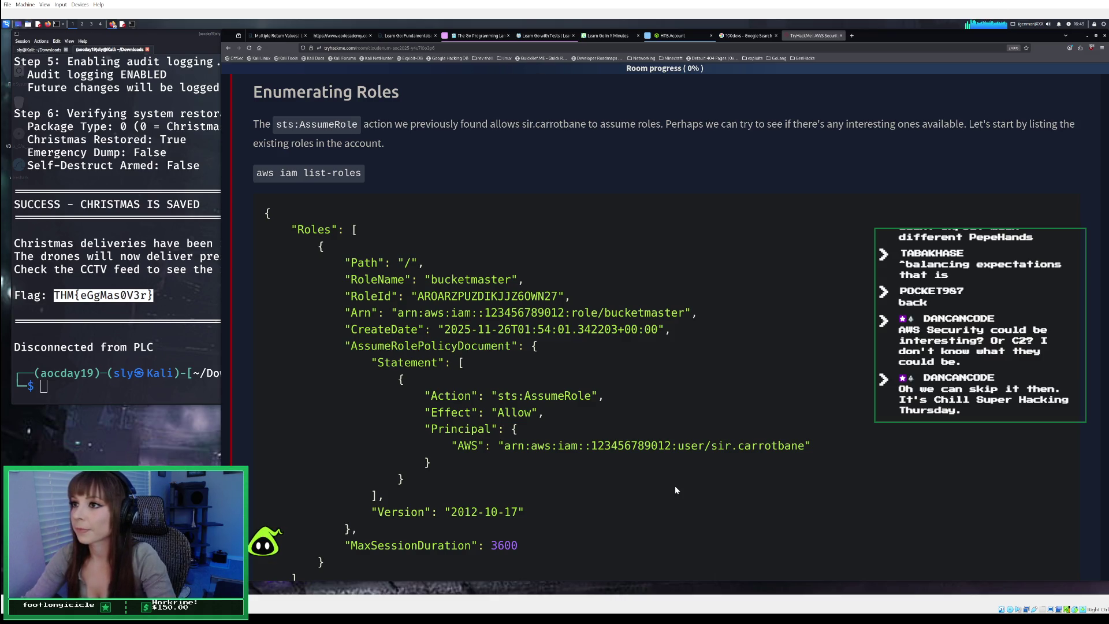
{"action": "scroll", "coordinate": [675, 488], "scroll_direction": "down", "scroll_amount": 10}
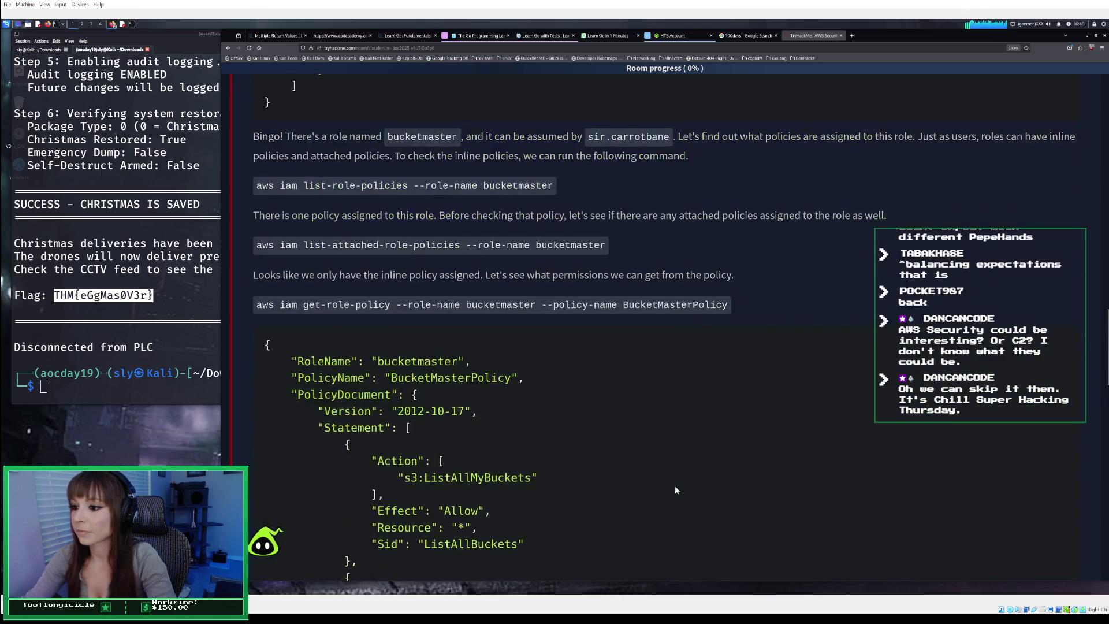
{"action": "scroll", "coordinate": [675, 489], "scroll_direction": "down", "scroll_amount": 10}
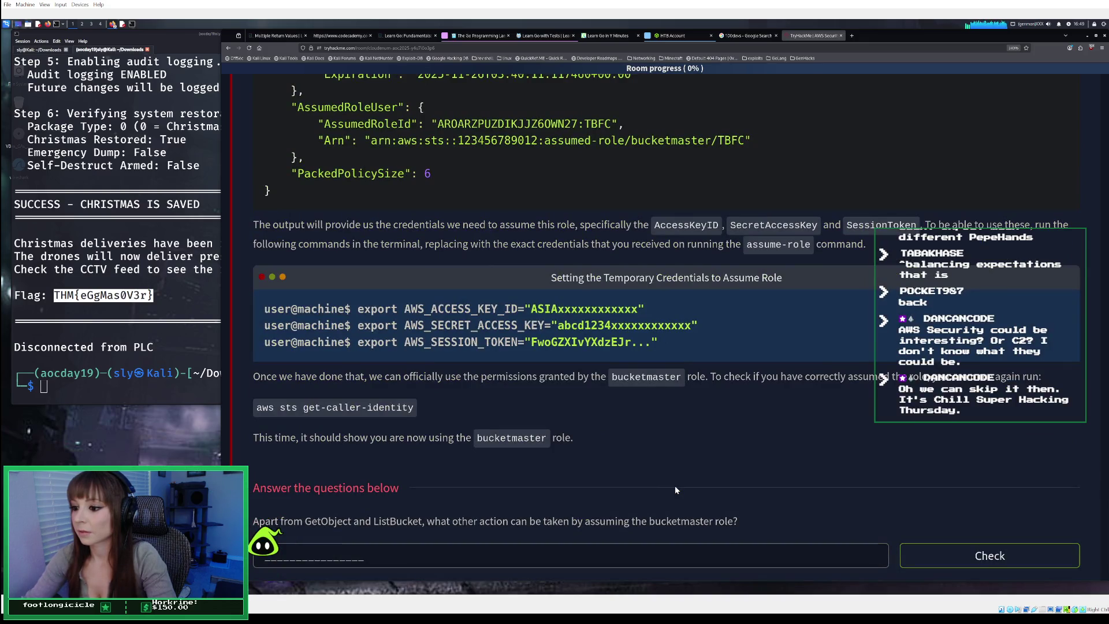
{"action": "scroll", "coordinate": [674, 489], "scroll_direction": "down", "scroll_amount": 2}
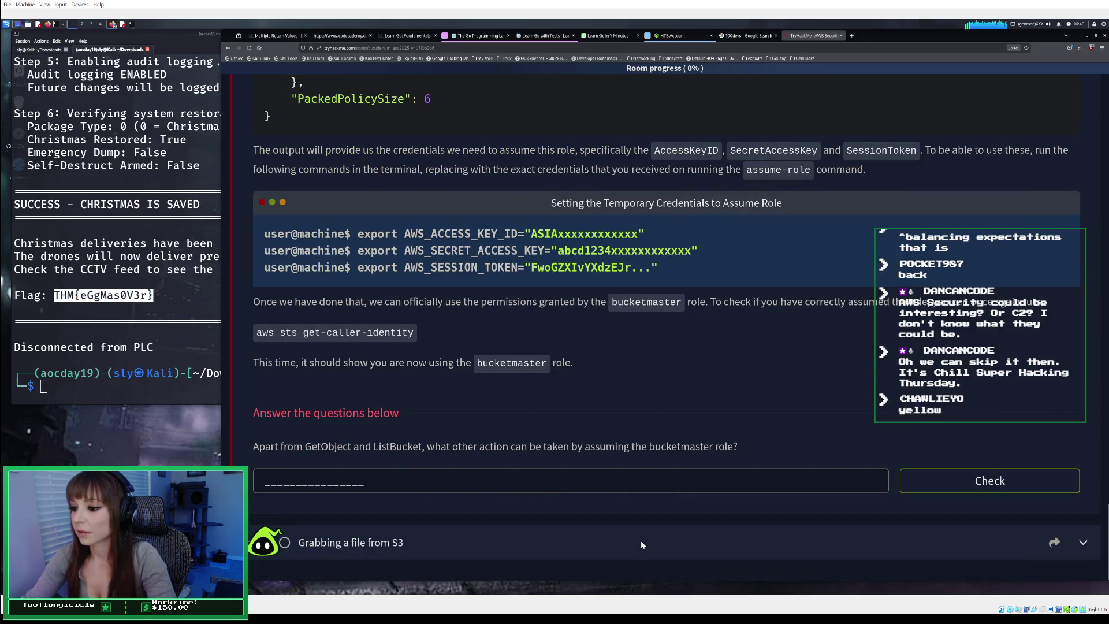
Expand the Grabbing a file from S3 task and skim its content
{"action": "left_click", "coordinate": [641, 539]}
{"action": "scroll", "coordinate": [639, 539], "scroll_direction": "down", "scroll_amount": 6}
{"action": "scroll", "coordinate": [640, 536], "scroll_direction": "down", "scroll_amount": 5}
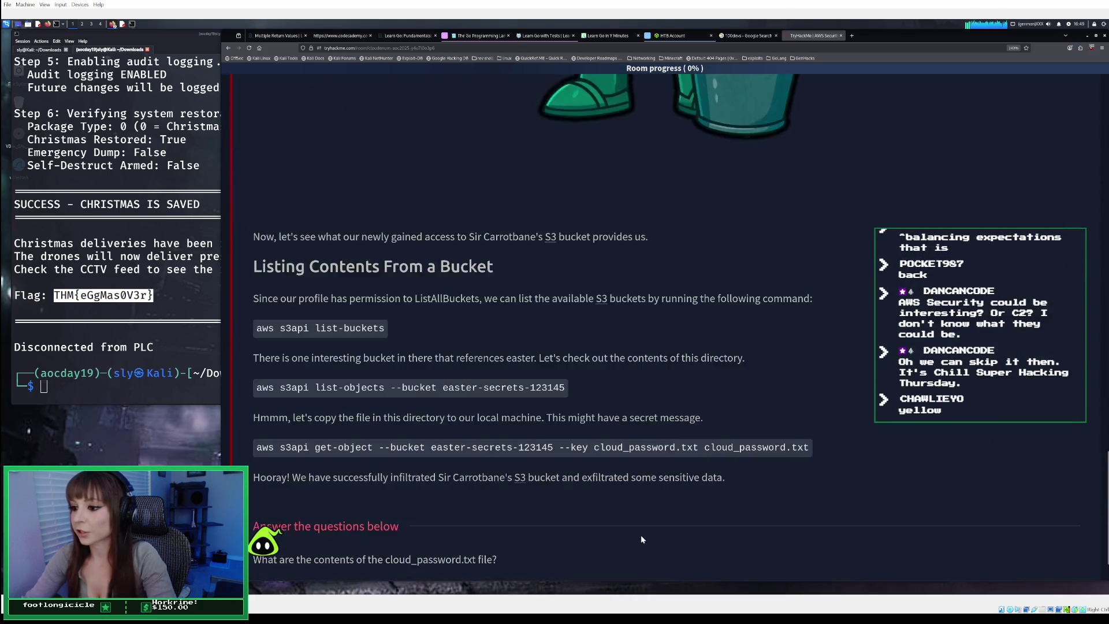
{"action": "scroll", "coordinate": [640, 531], "scroll_direction": "up", "scroll_amount": 10}
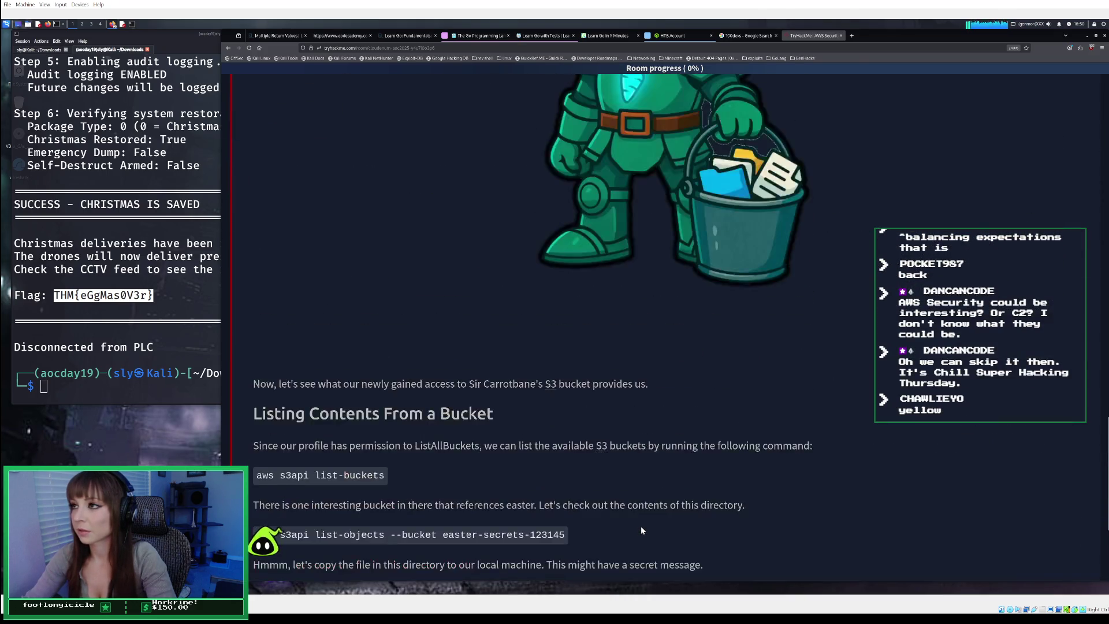
{"action": "scroll", "coordinate": [633, 519], "scroll_direction": "up", "scroll_amount": 5}
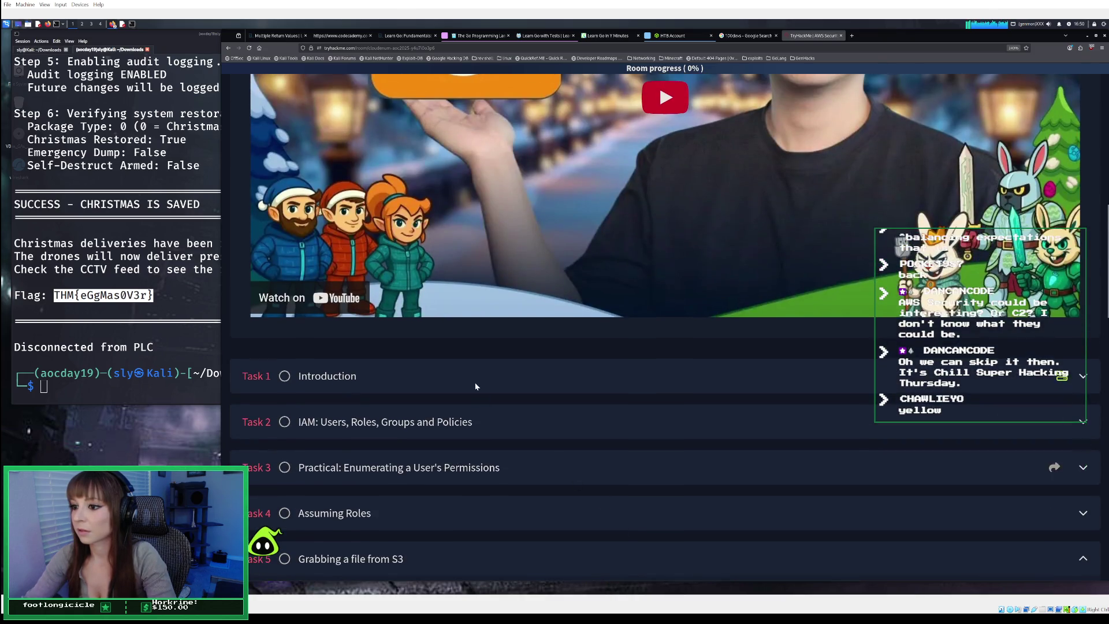
Expand the Introduction task and skim The Story section
{"action": "left_click", "coordinate": [476, 382]}
{"action": "scroll", "coordinate": [564, 374], "scroll_direction": "down", "scroll_amount": 3}
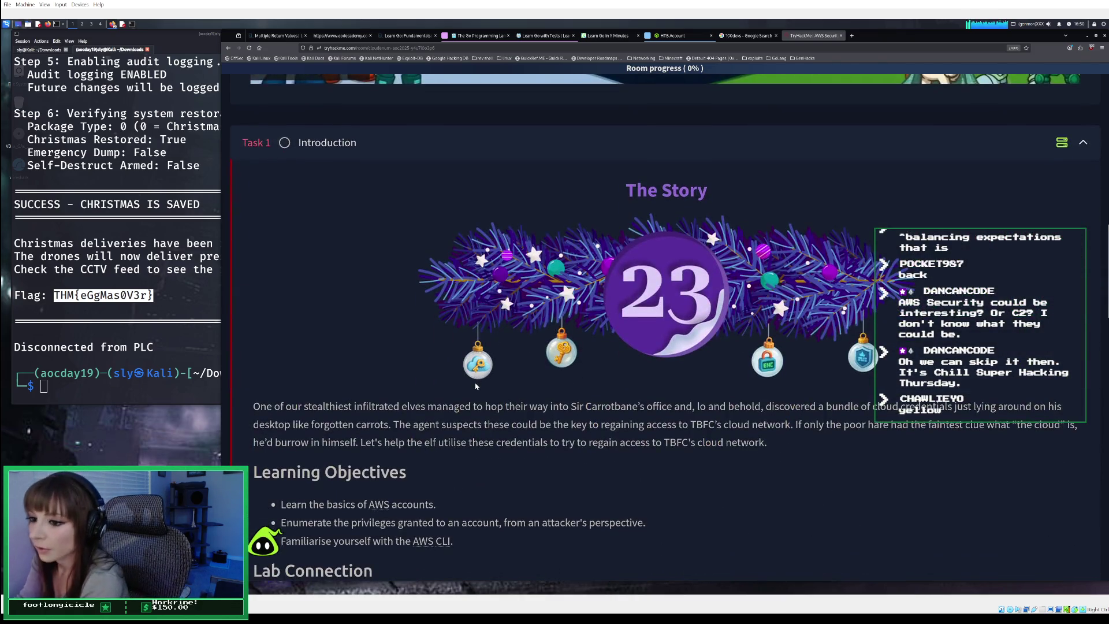
{"action": "scroll", "coordinate": [693, 346], "scroll_direction": "up", "scroll_amount": 3}
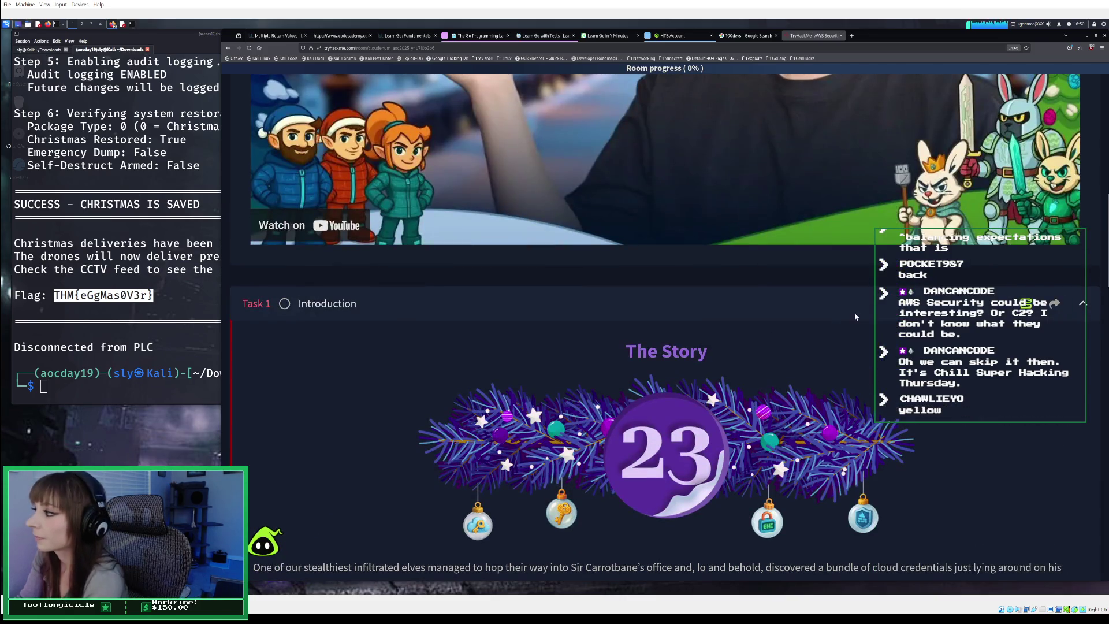
{"action": "scroll", "coordinate": [850, 316], "scroll_direction": "down", "scroll_amount": 3}
{"action": "scroll", "coordinate": [845, 309], "scroll_direction": "up", "scroll_amount": 5}
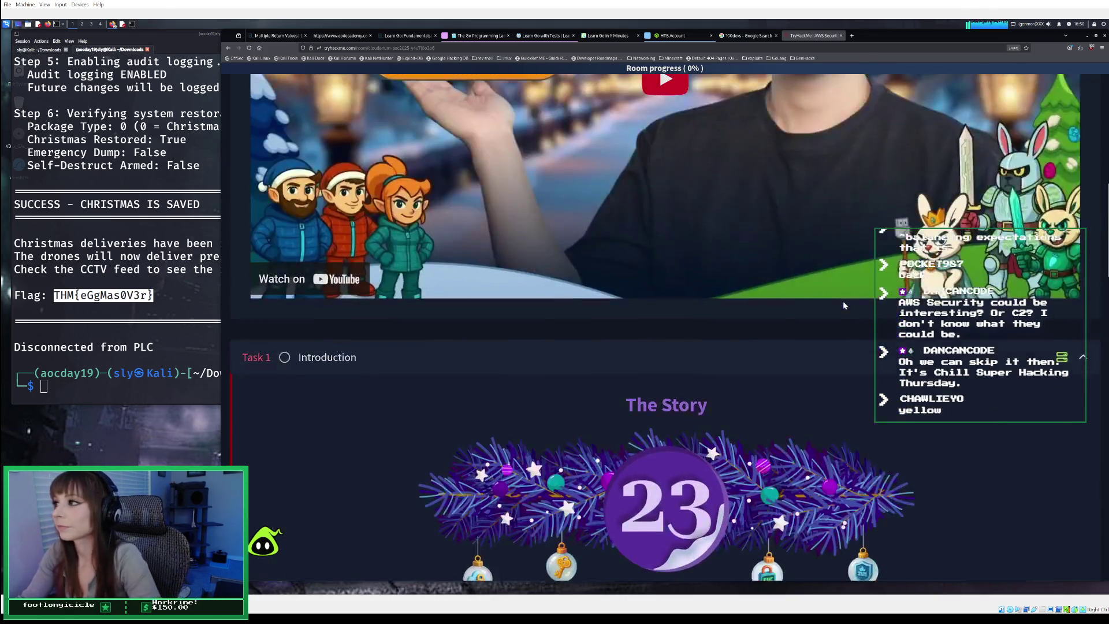
Switch the Day 23 walkthrough player to Video 2, then back to Video 1
{"action": "scroll", "coordinate": [843, 305], "scroll_direction": "up", "scroll_amount": 3}
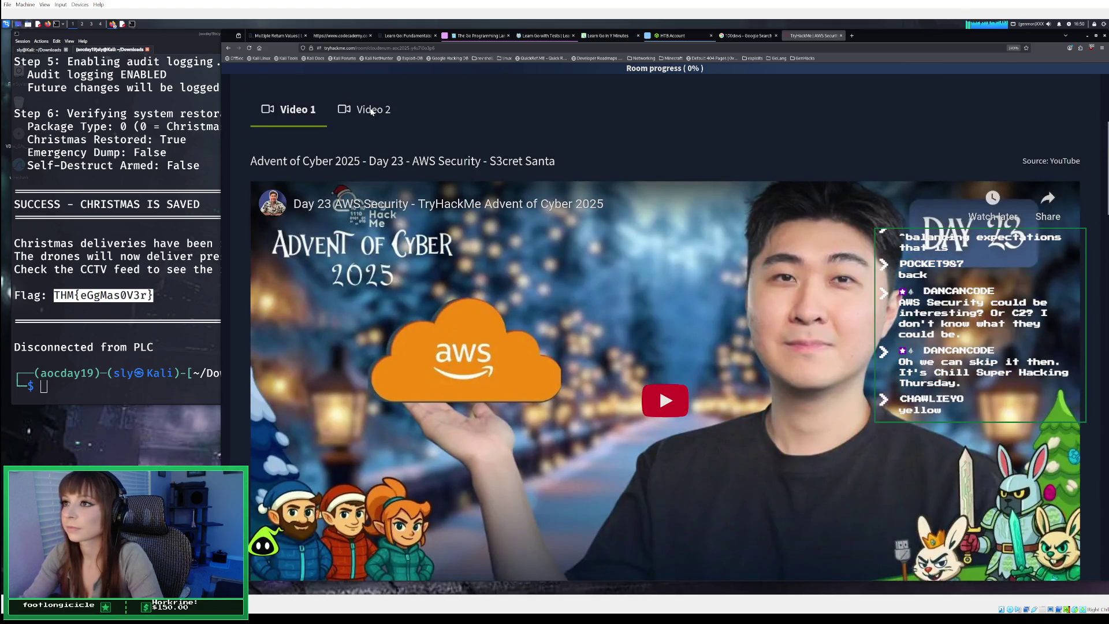
{"action": "left_click", "coordinate": [371, 110]}
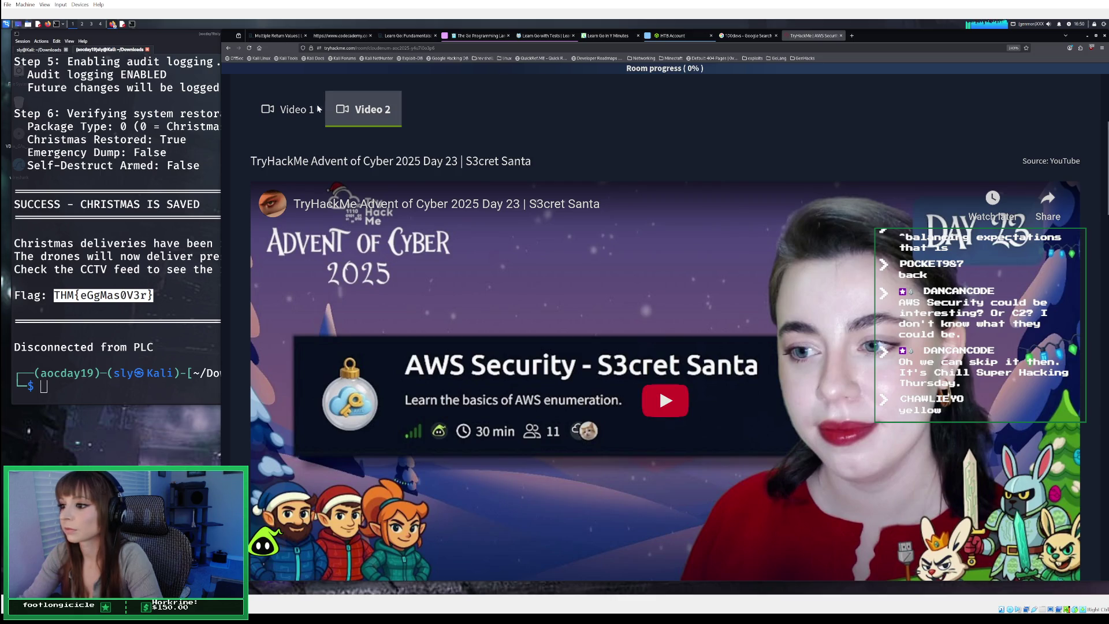
{"action": "left_click", "coordinate": [294, 109]}
{"action": "scroll", "coordinate": [598, 199], "scroll_direction": "down", "scroll_amount": 10}
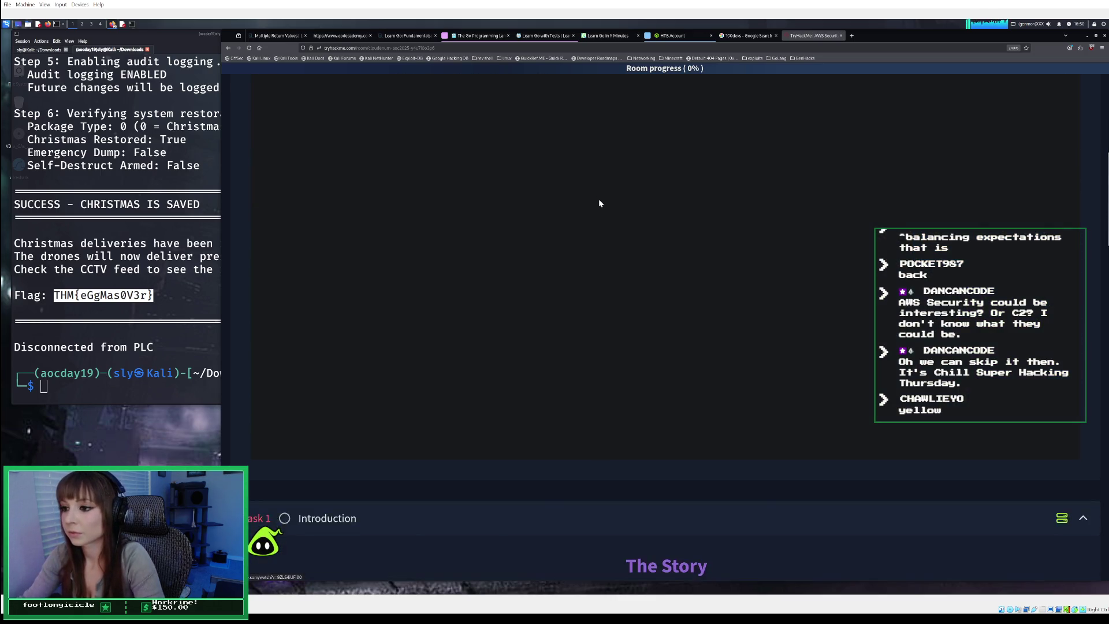
{"action": "scroll", "coordinate": [592, 221], "scroll_direction": "down", "scroll_amount": 2}
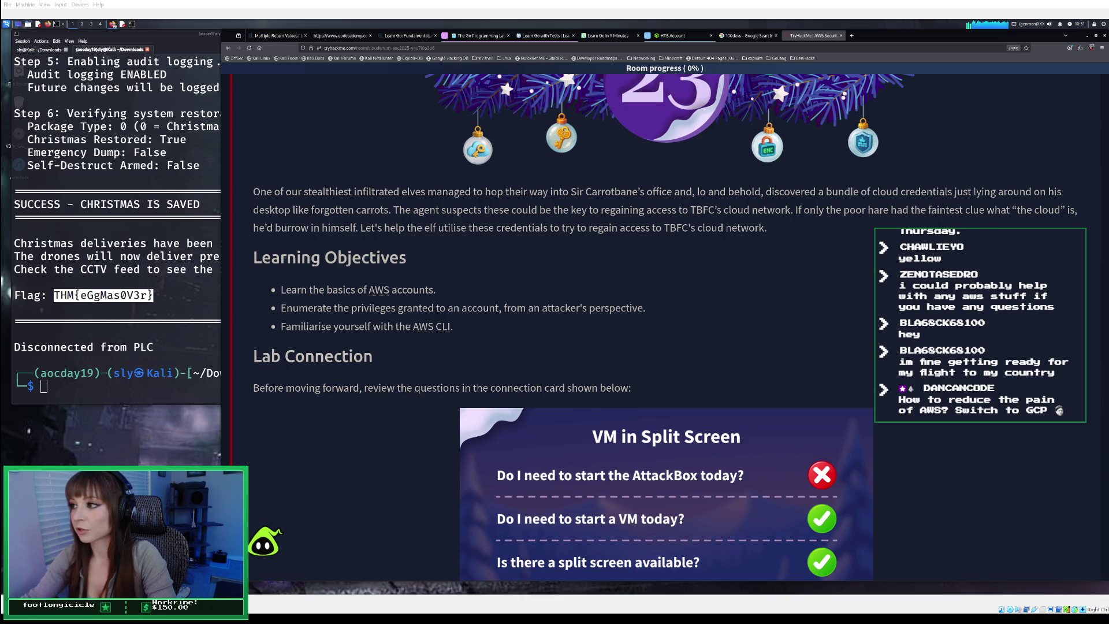
{"action": "scroll", "coordinate": [664, 327], "scroll_direction": "down", "scroll_amount": 2}
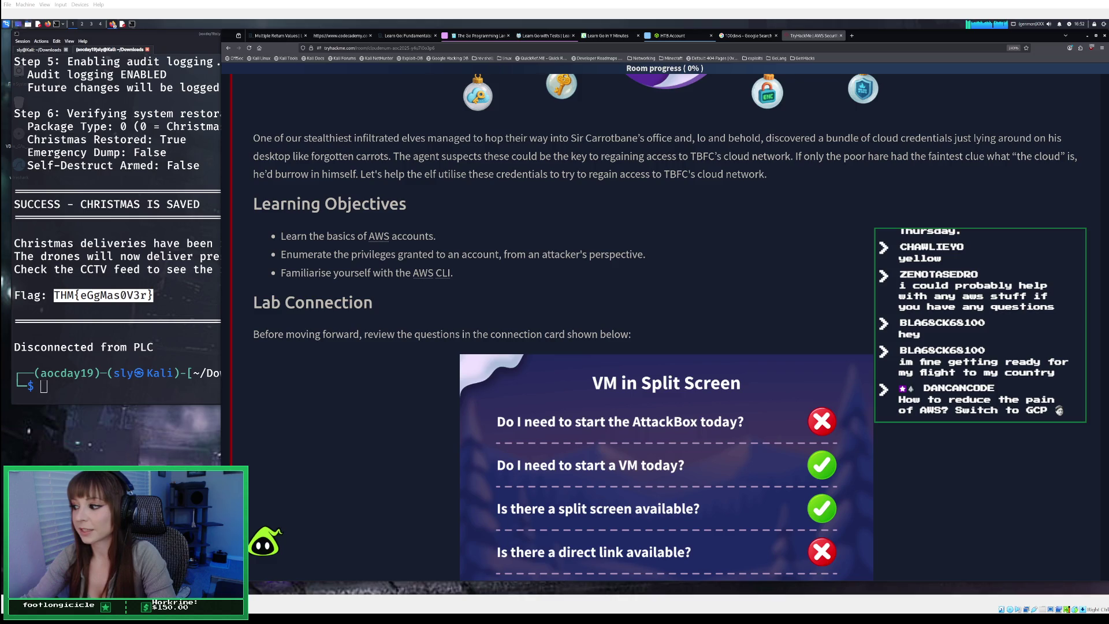
{"action": "scroll", "coordinate": [681, 327], "scroll_direction": "down", "scroll_amount": 1}
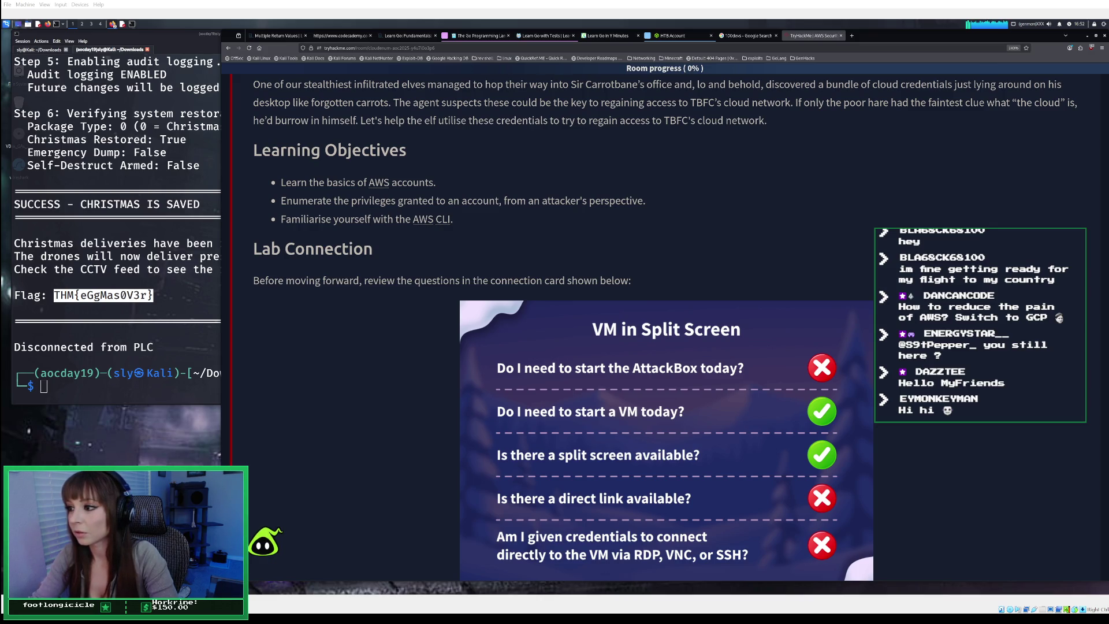
{"action": "key", "text": "alt+Tab"}
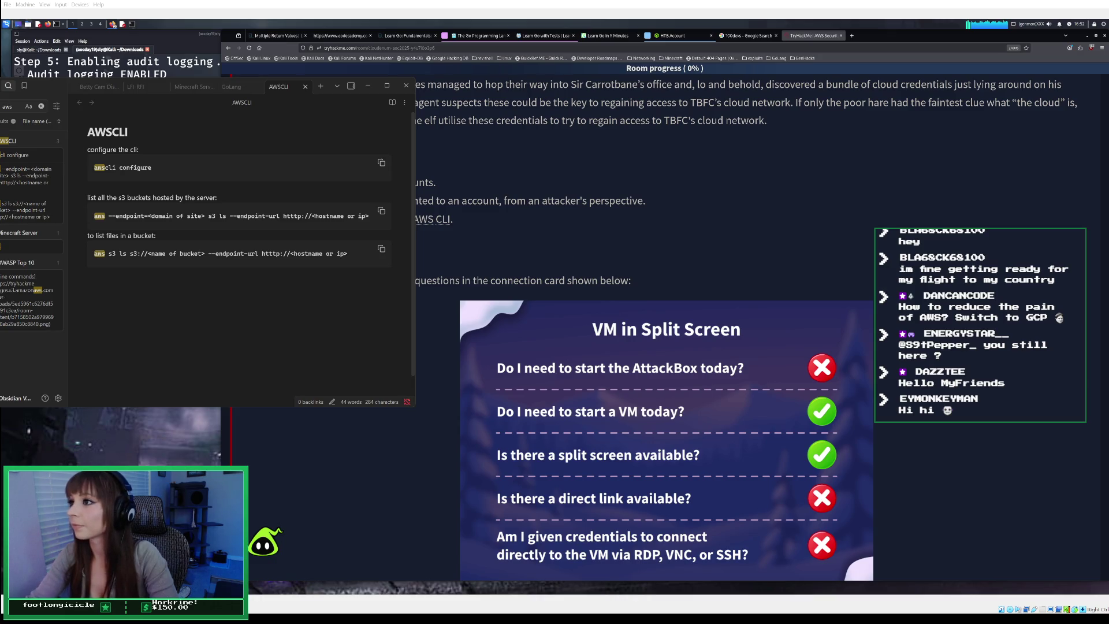
{"action": "left_click", "coordinate": [370, 88]}
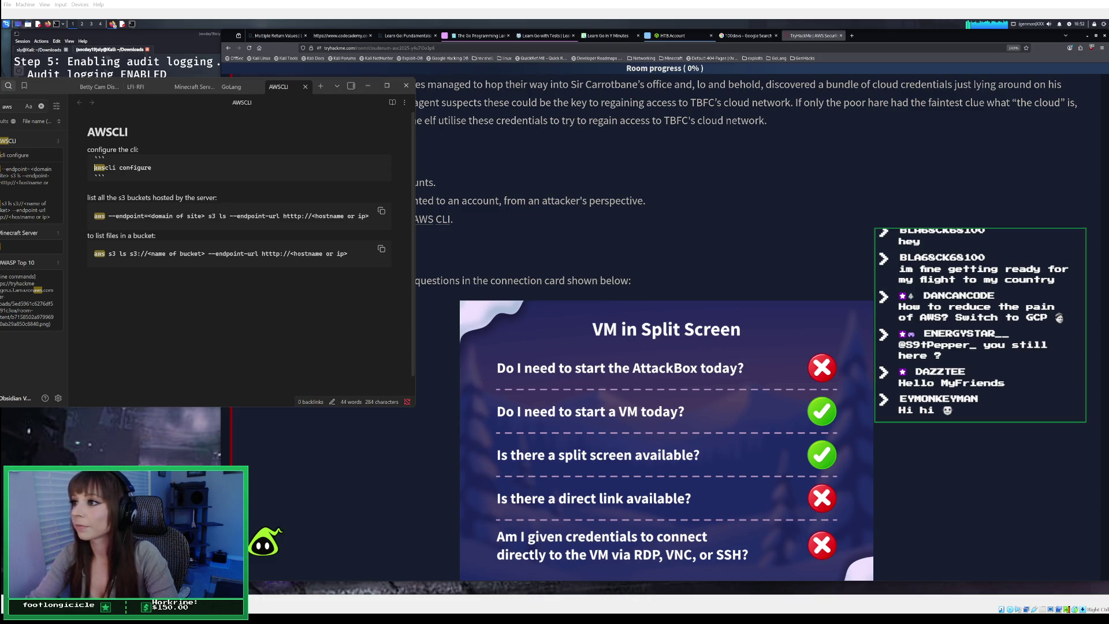
{"action": "left_click", "coordinate": [370, 87]}
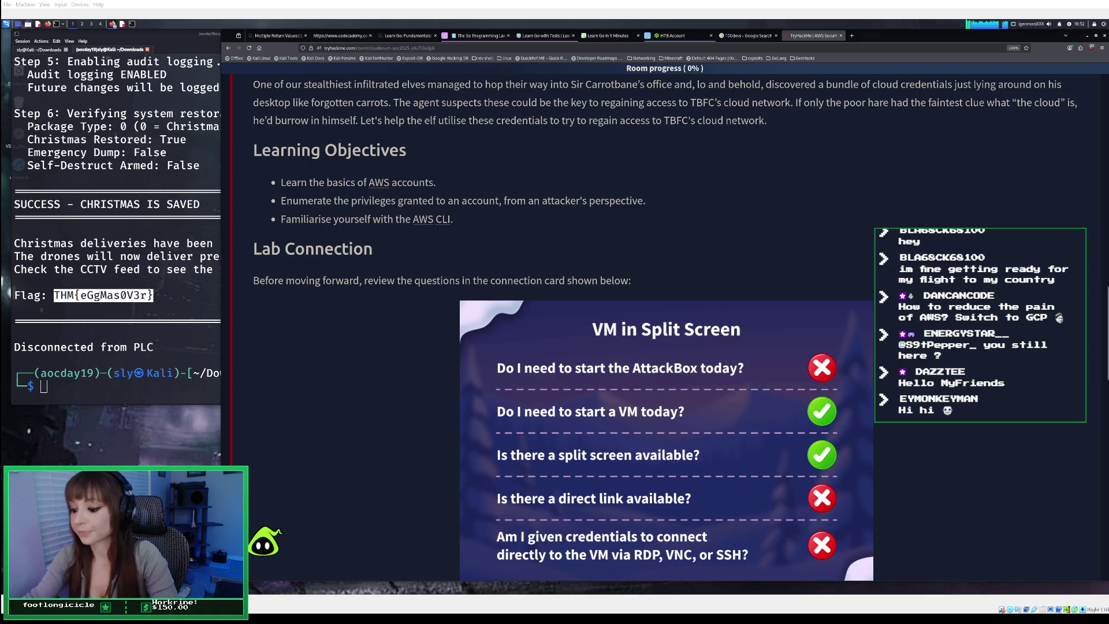
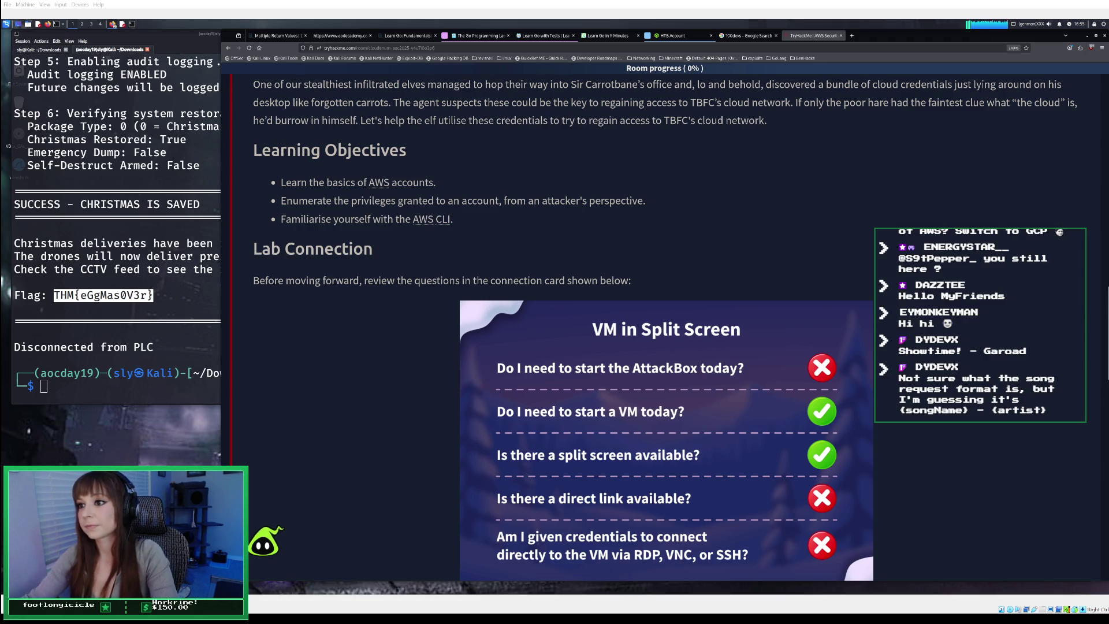
Scroll the task down to the 'Set up your virtual environment' card and raise the Kali terminal
{"action": "scroll", "coordinate": [664, 323], "scroll_direction": "down", "scroll_amount": 5}
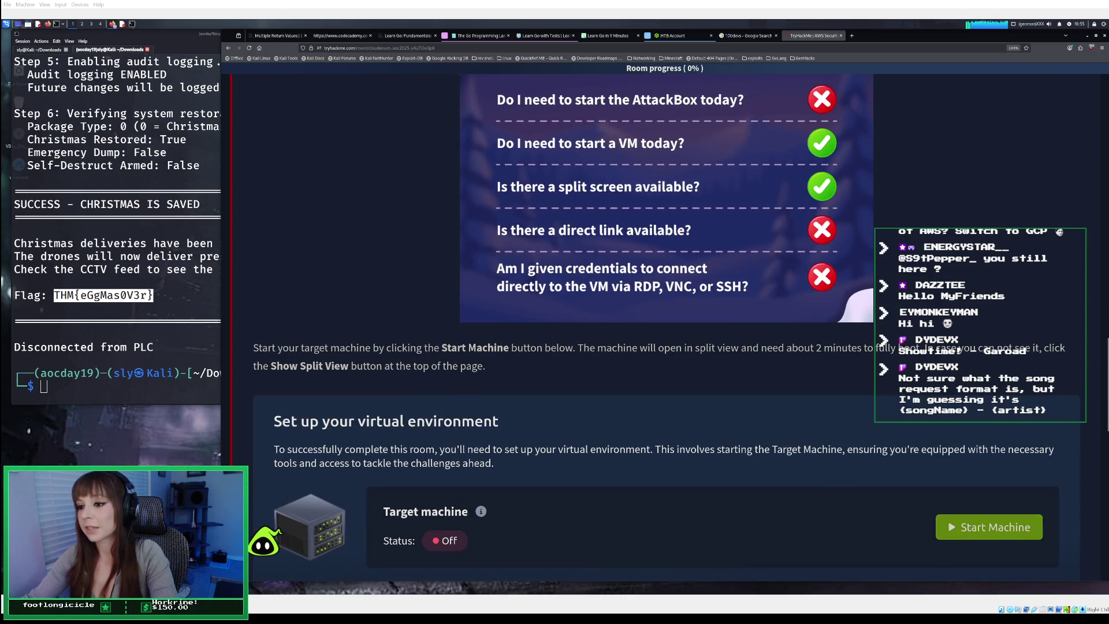
{"action": "scroll", "coordinate": [664, 323], "scroll_direction": "down", "scroll_amount": 3}
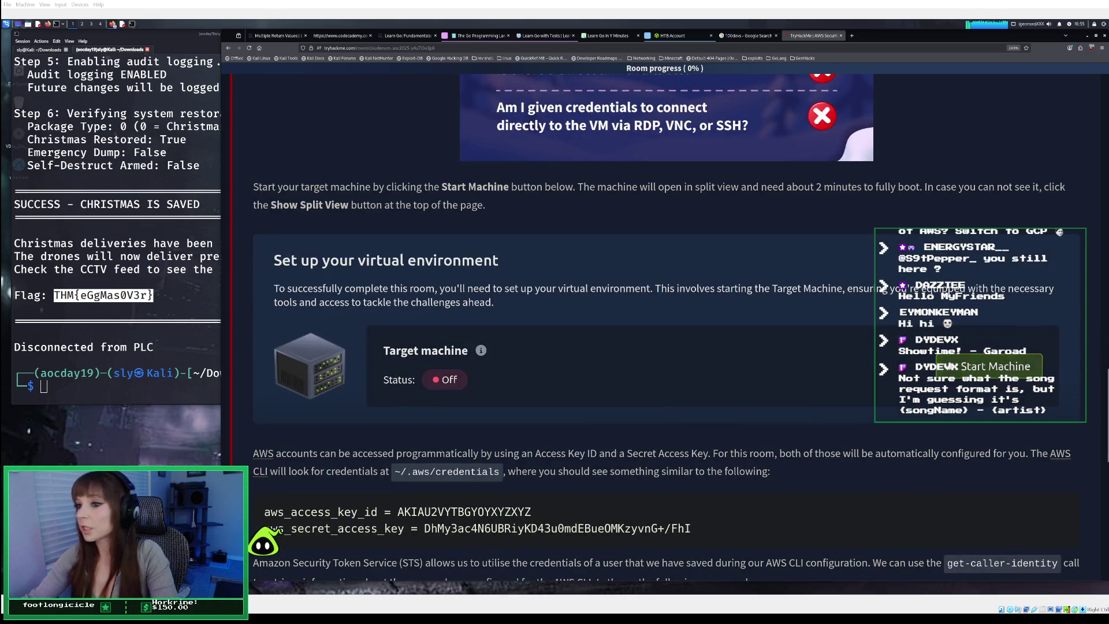
{"action": "left_click", "coordinate": [131, 381]}
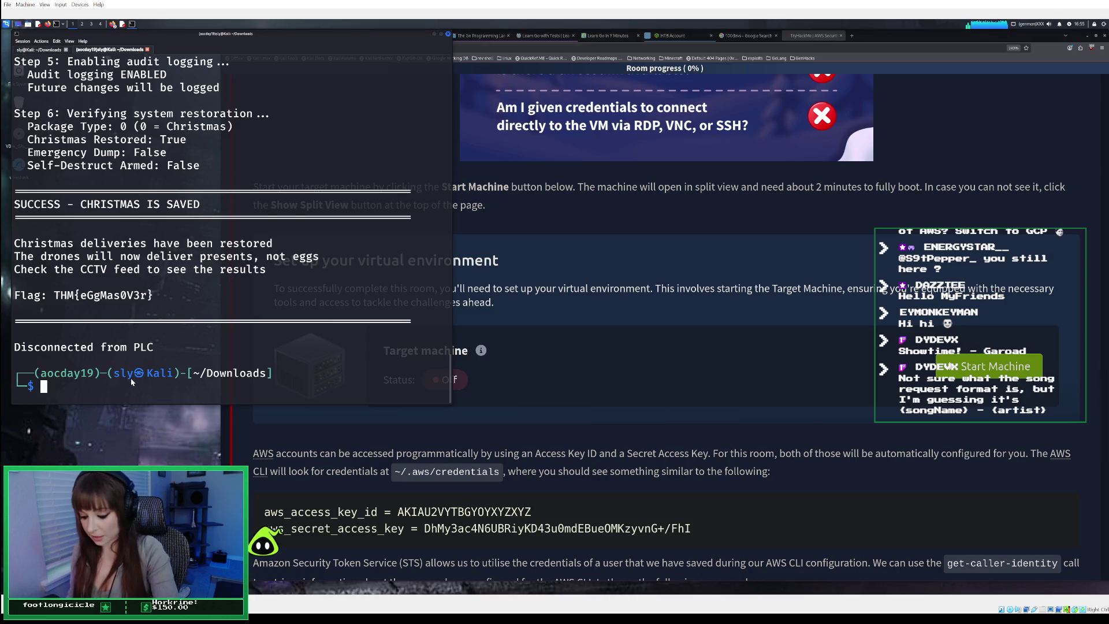
Rerun the openvpn connection, open a new terminal tab with enlarged text, and start the target machine
{"action": "key", "text": "Up"}
{"action": "key", "text": "Up"}
{"action": "key", "text": "Up"}
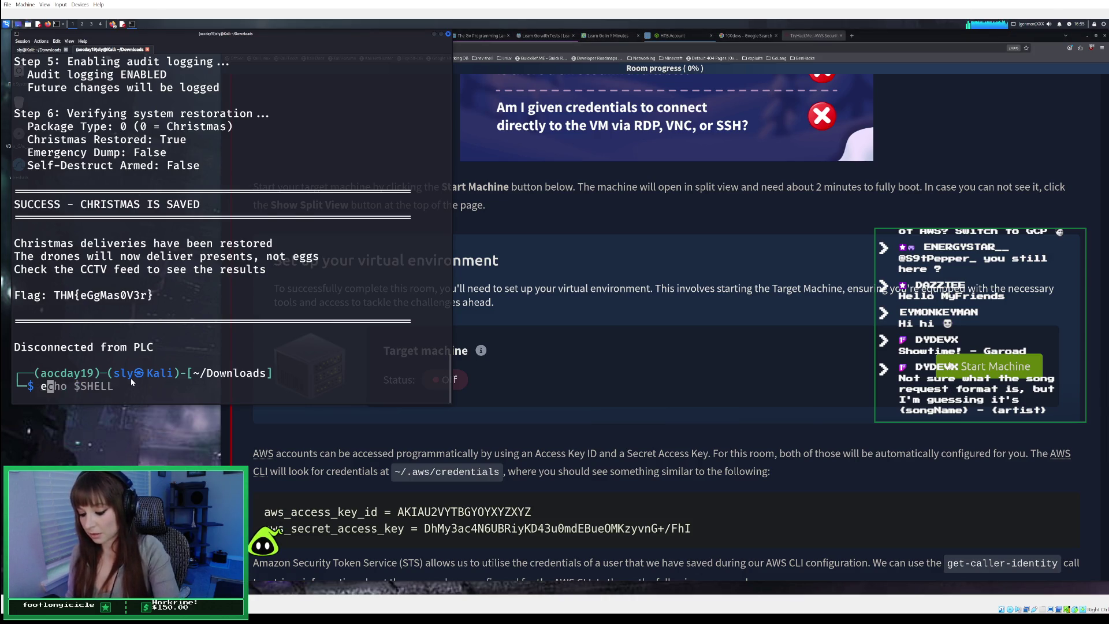
{"action": "key", "text": "Return"}
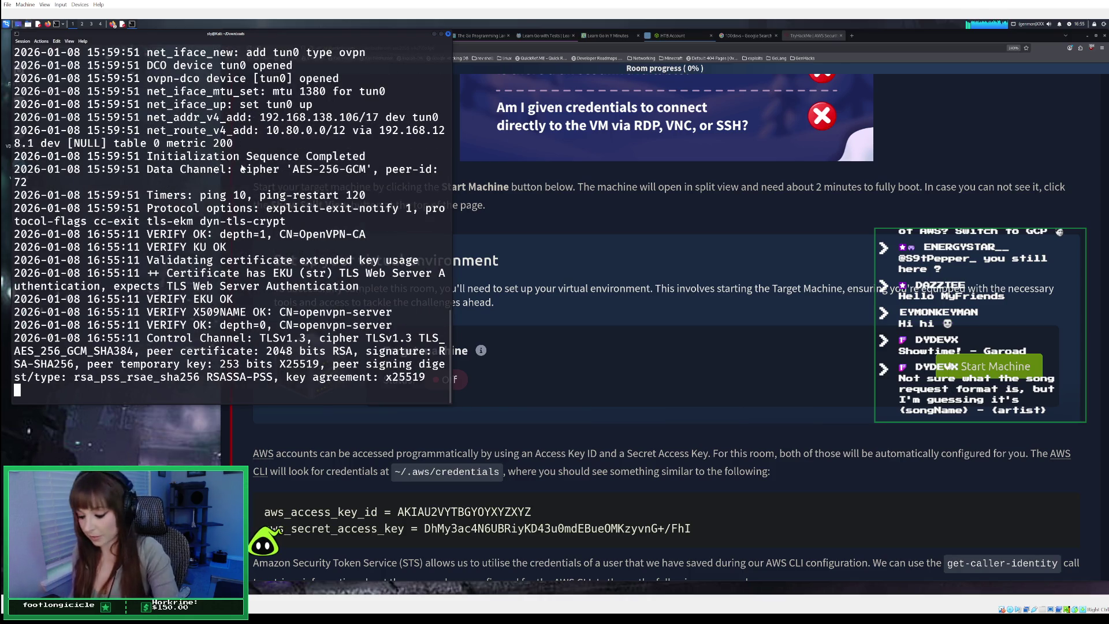
{"action": "key", "text": "ctrl+shift+t"}
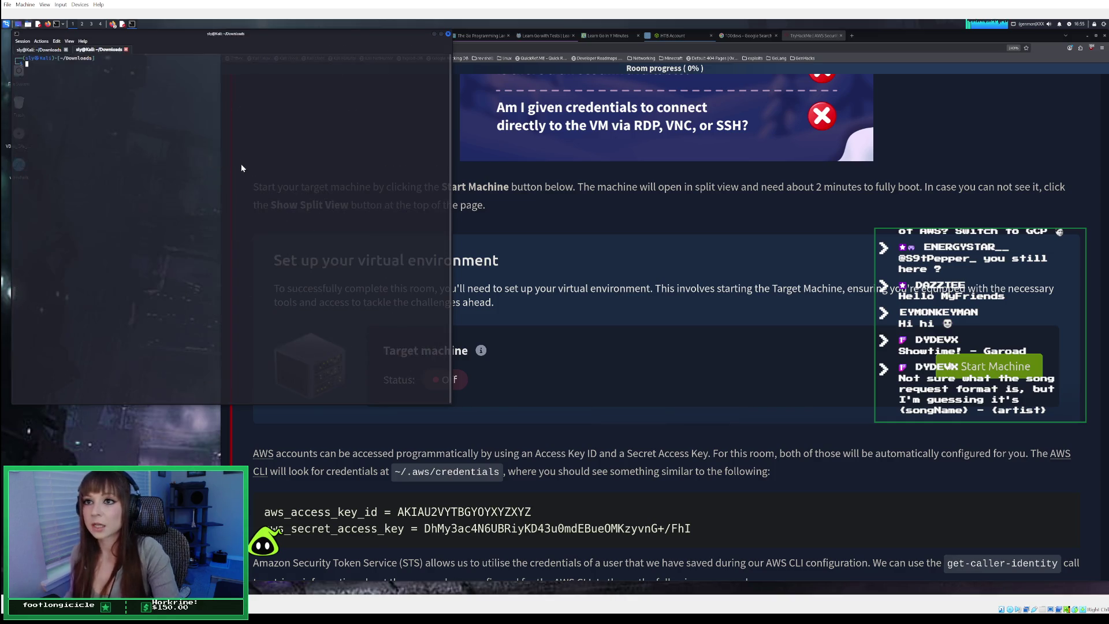
{"action": "key", "text": "ctrl+plus"}
{"action": "key", "text": "ctrl+plus"}
{"action": "key", "text": "ctrl+plus"}
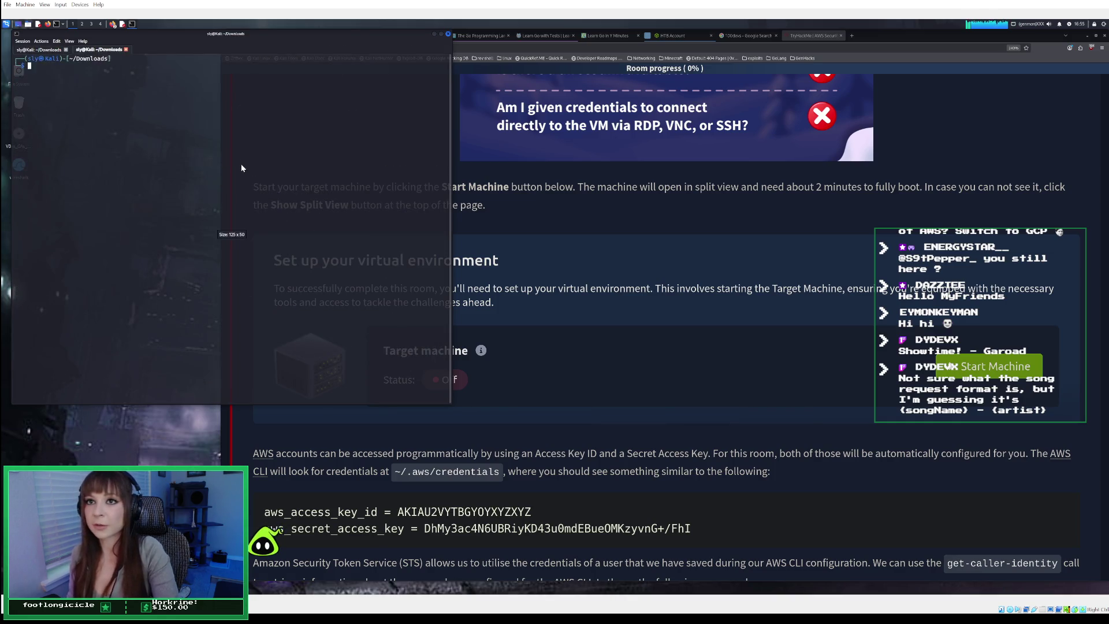
{"action": "key", "text": "ctrl+plus"}
{"action": "key", "text": "ctrl+plus"}
{"action": "key", "text": "ctrl+plus"}
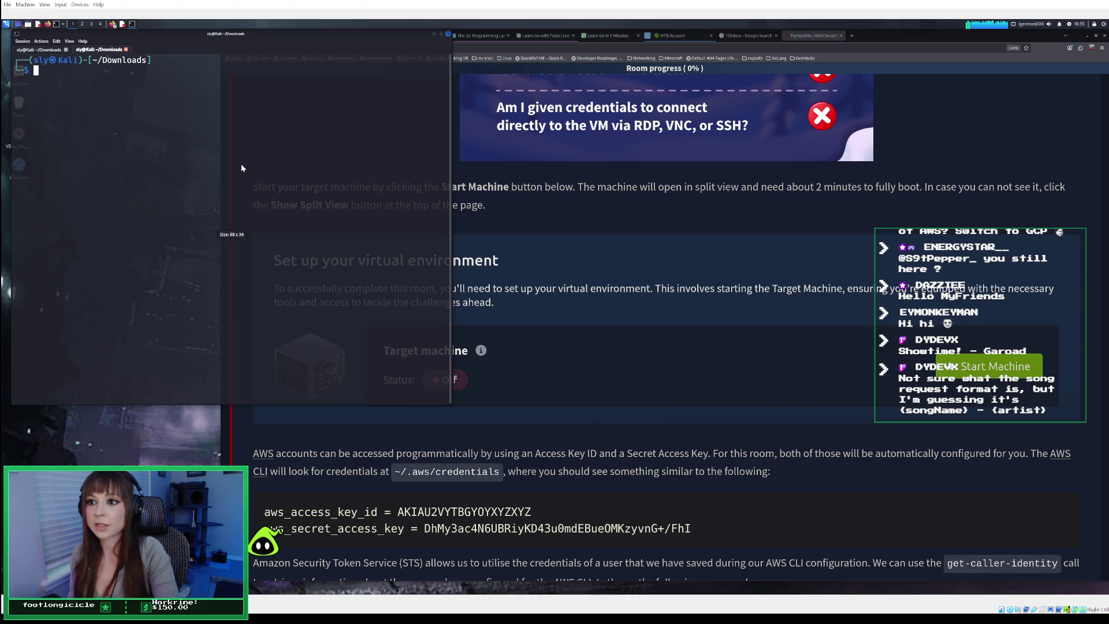
{"action": "key", "text": "ctrl+plus"}
{"action": "key", "text": "ctrl+plus"}
{"action": "key", "text": "ctrl+plus"}
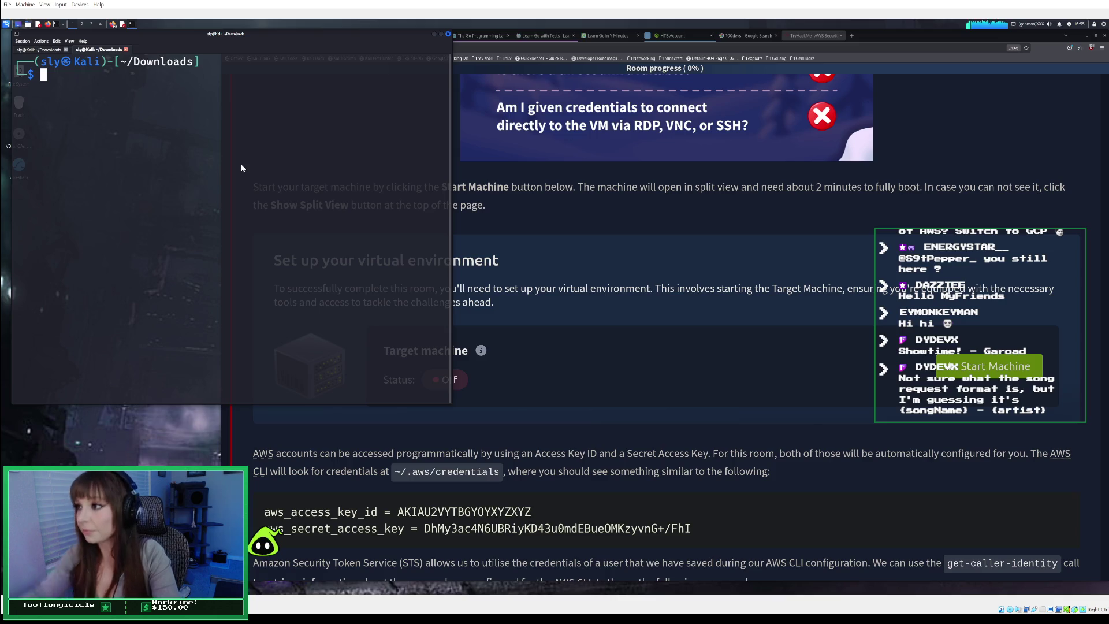
{"action": "left_click", "coordinate": [989, 363]}
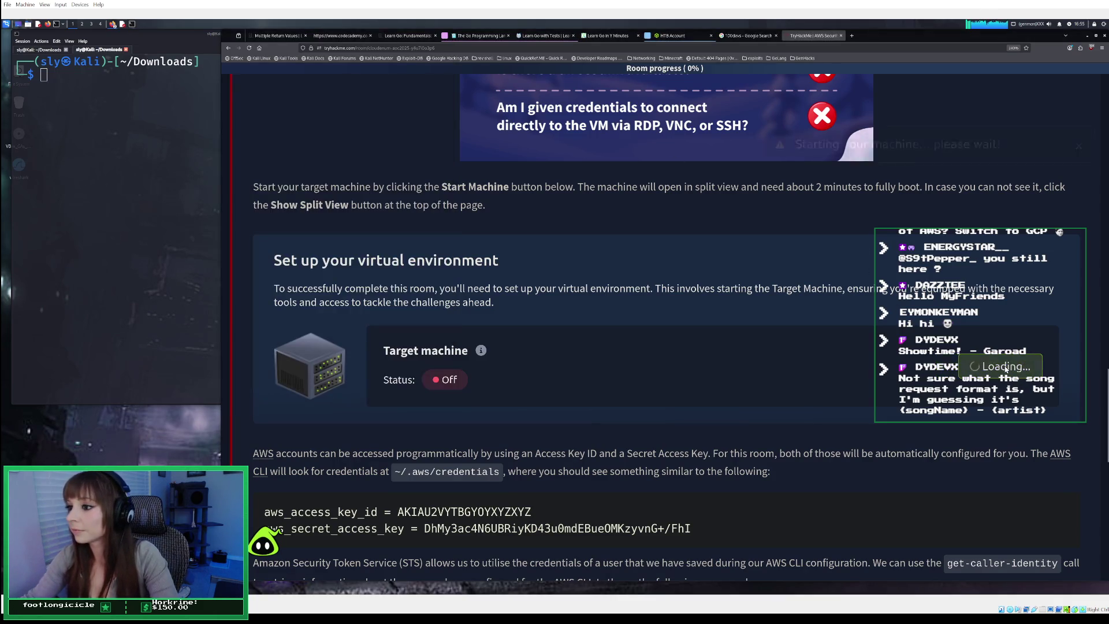
Let the target machine boot in split view, checking the Kali terminal, and scroll to the aws sts section
{"action": "scroll", "coordinate": [772, 270], "scroll_direction": "down", "scroll_amount": 2}
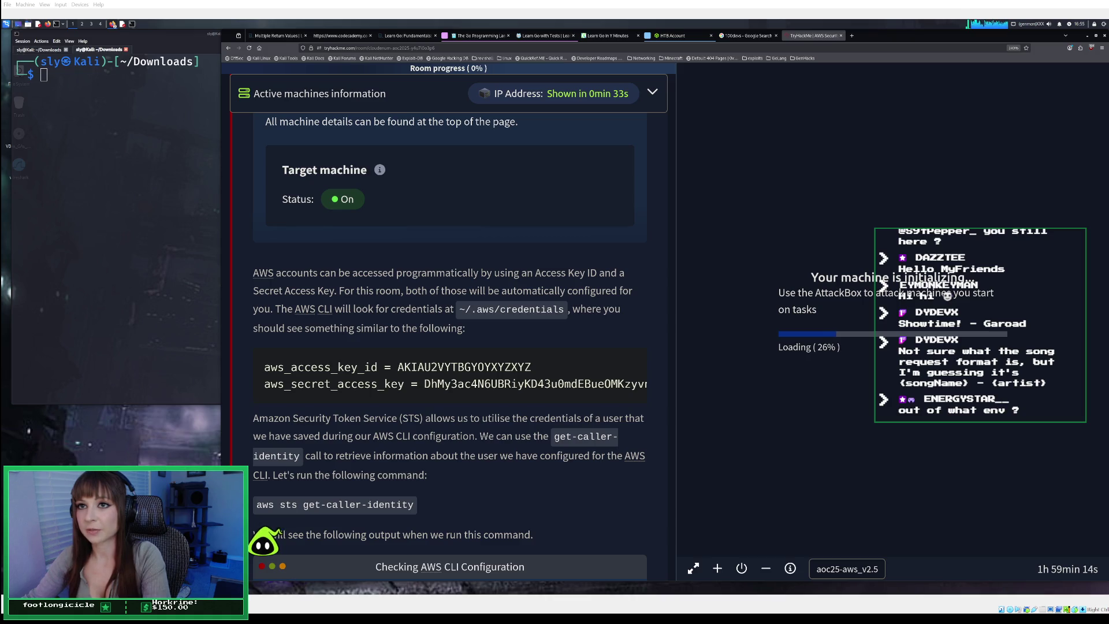
{"action": "left_click", "coordinate": [138, 136]}
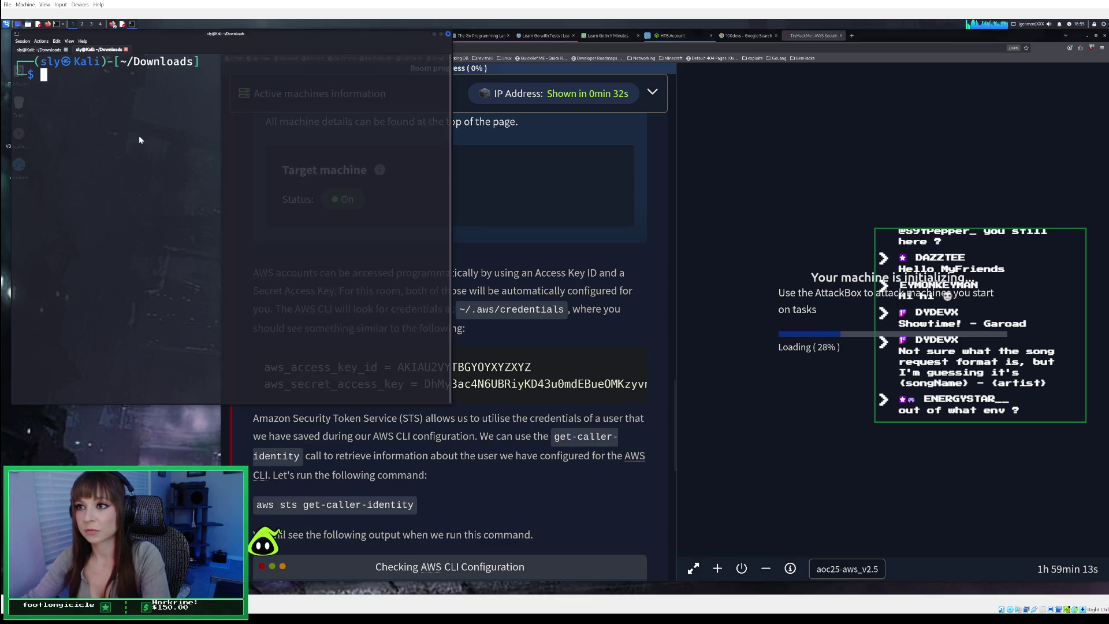
{"action": "left_click", "coordinate": [487, 254]}
{"action": "scroll", "coordinate": [486, 254], "scroll_direction": "down", "scroll_amount": 1}
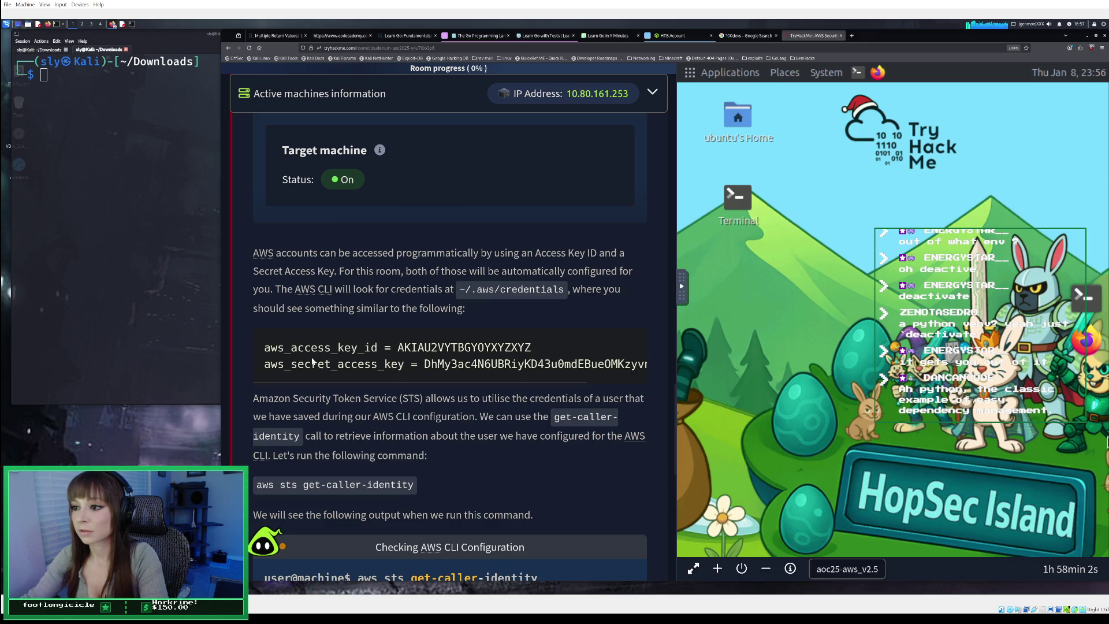
Launch a terminal on the target machine's desktop from the right-edge dock
{"action": "scroll", "coordinate": [311, 362], "scroll_direction": "down", "scroll_amount": 1}
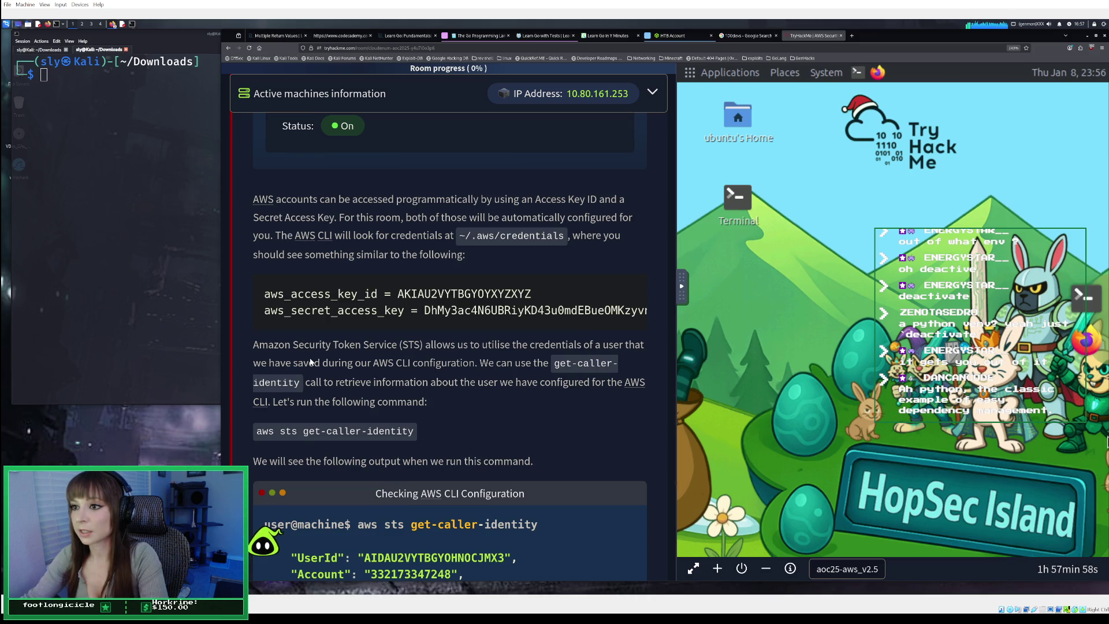
{"action": "left_click", "coordinate": [738, 203]}
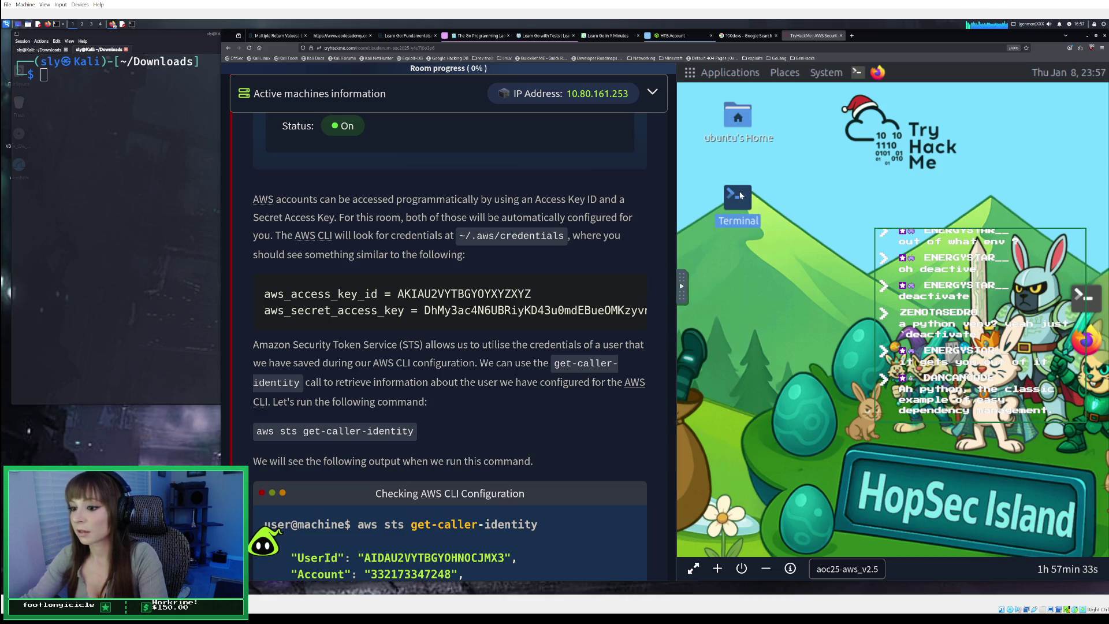
{"action": "left_click", "coordinate": [848, 218]}
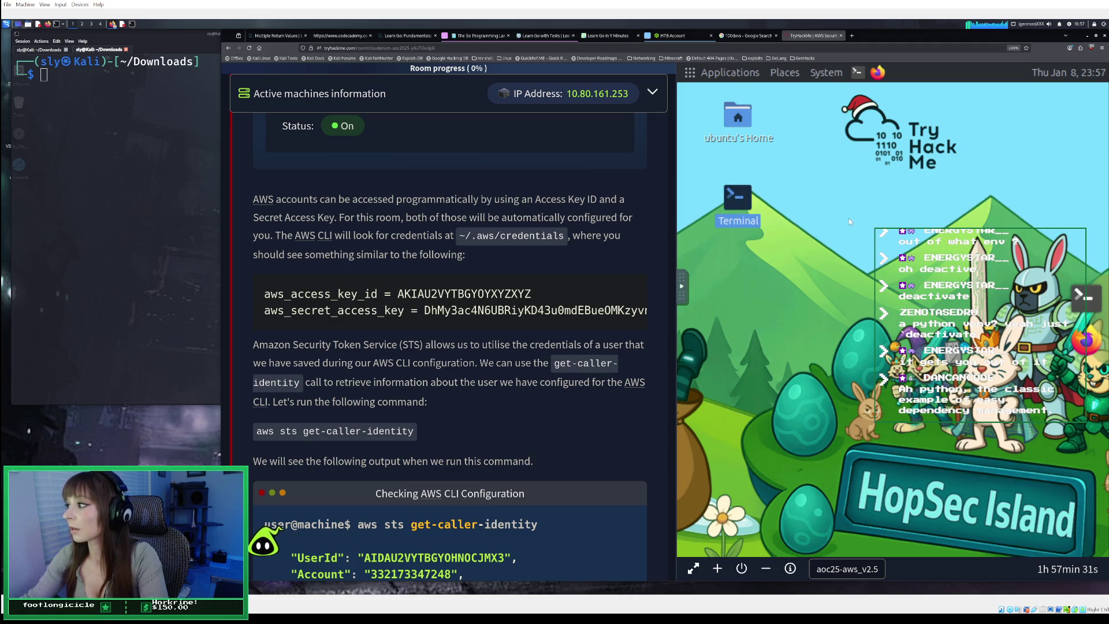
{"action": "left_click", "coordinate": [1073, 297]}
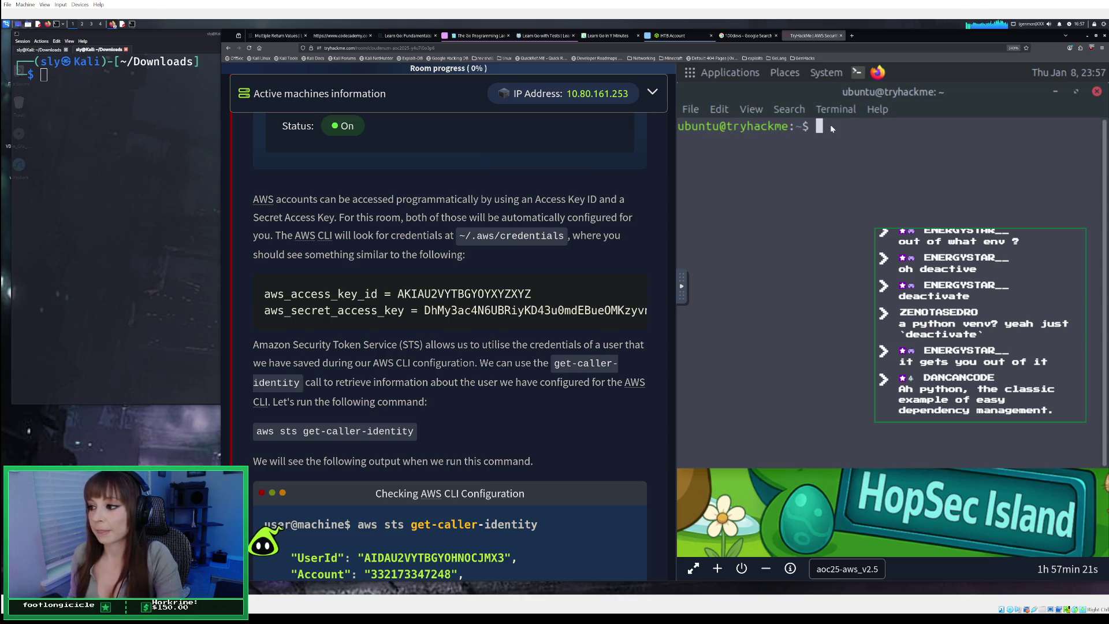
Run aws sts get-caller-identity in the target machine's terminal
{"action": "type", "text": "aws"}
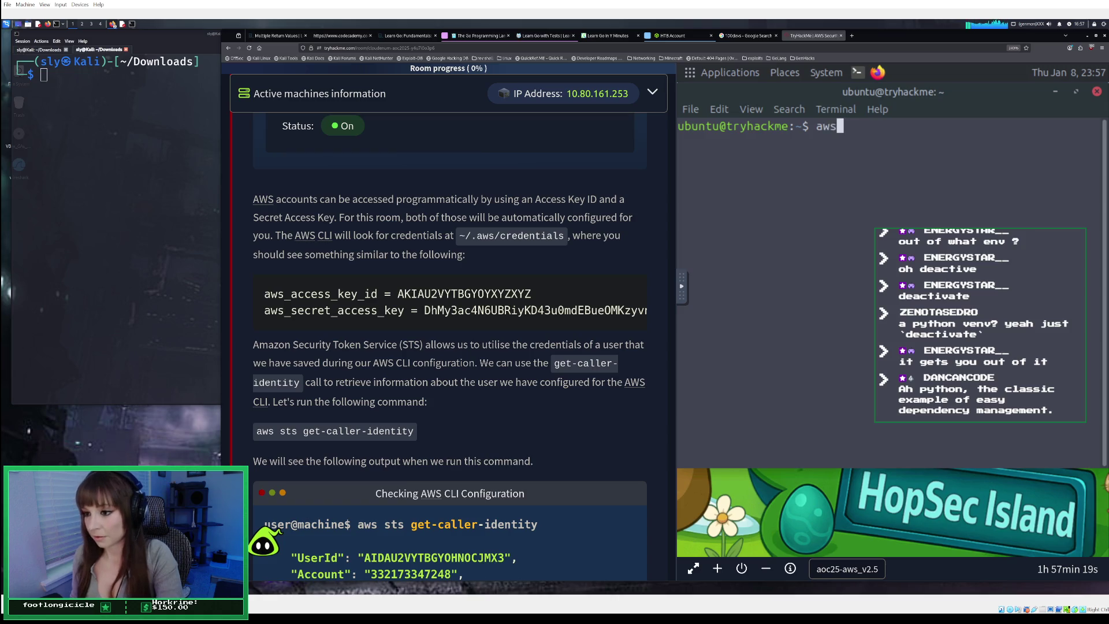
{"action": "type", "text": " sts get-calll"}
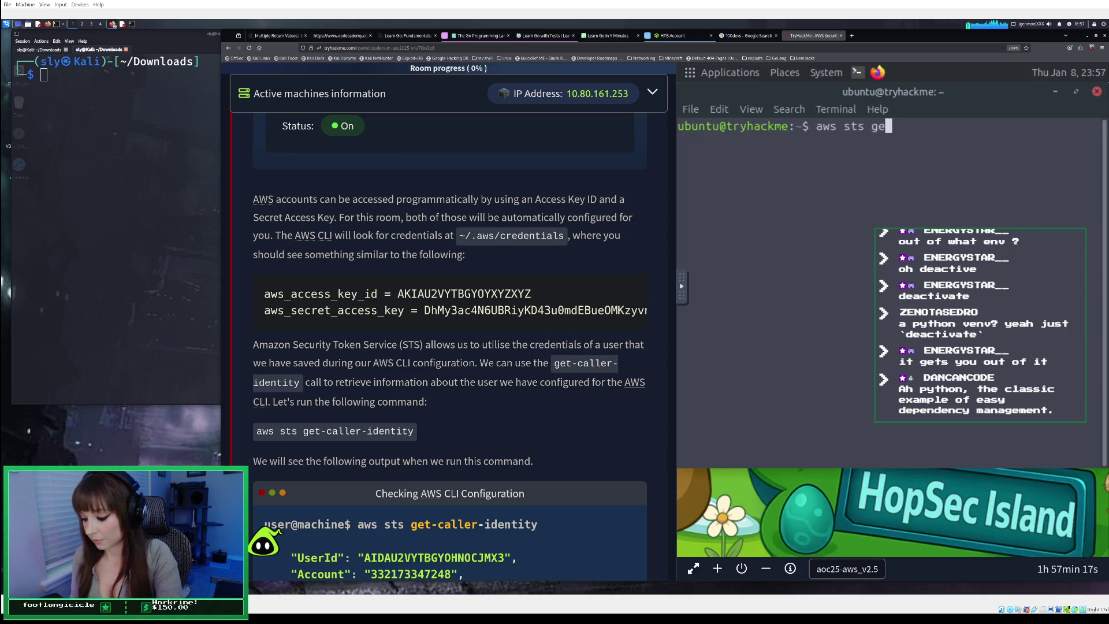
{"action": "key", "text": "BackSpace"}
{"action": "type", "text": "er-identu"}
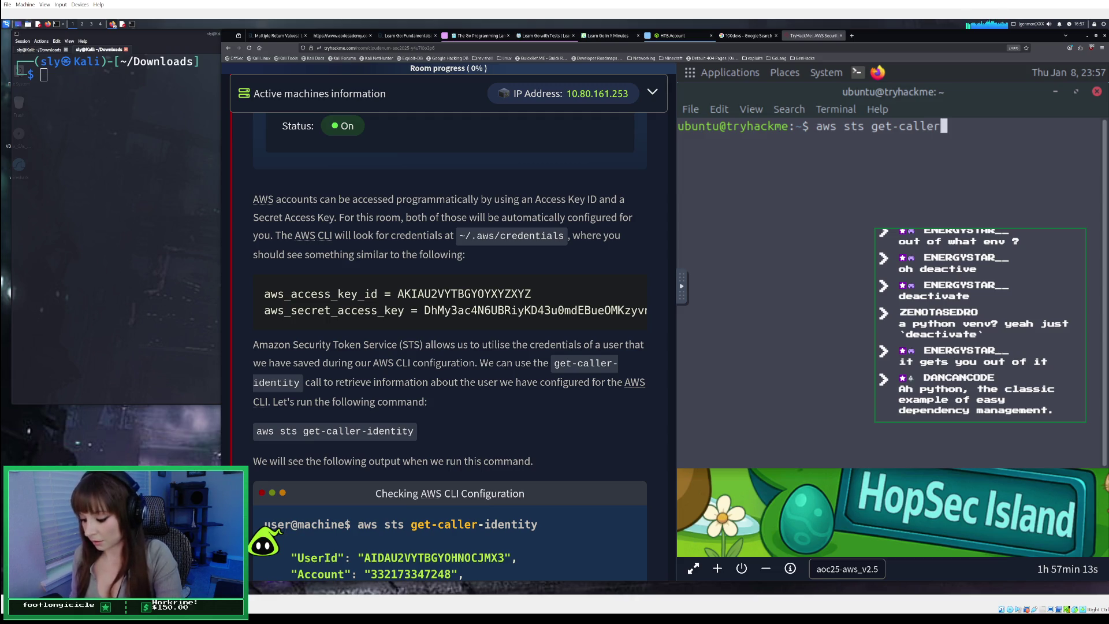
{"action": "key", "text": "BackSpace"}
{"action": "type", "text": "ity"}
{"action": "key", "text": "Return"}
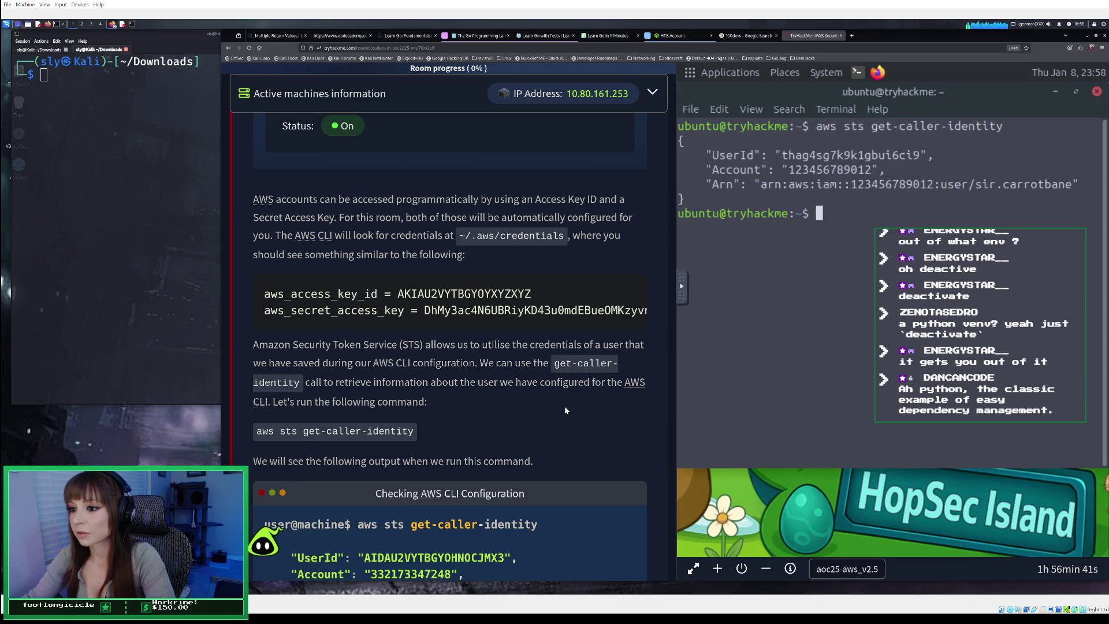
Open the AWSCLI note in Obsidian and start a new line at its end
{"action": "mouse_move", "coordinate": [553, 364]}
{"action": "left_mouse_down"}
{"action": "mouse_move", "coordinate": [613, 370]}
{"action": "mouse_move", "coordinate": [465, 384]}
{"action": "mouse_move", "coordinate": [578, 389]}
{"action": "mouse_move", "coordinate": [287, 395]}
{"action": "left_mouse_up"}
{"action": "left_click", "coordinate": [382, 388]}
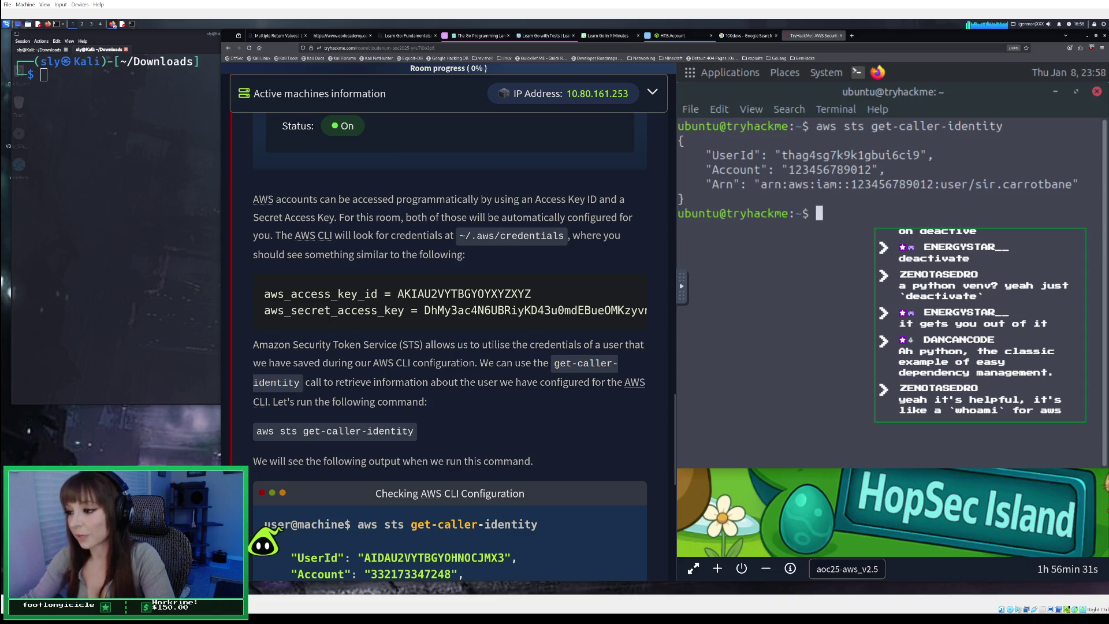
{"action": "left_click", "coordinate": [693, 606]}
{"action": "left_click", "coordinate": [182, 270]}
{"action": "key", "text": "Return"}
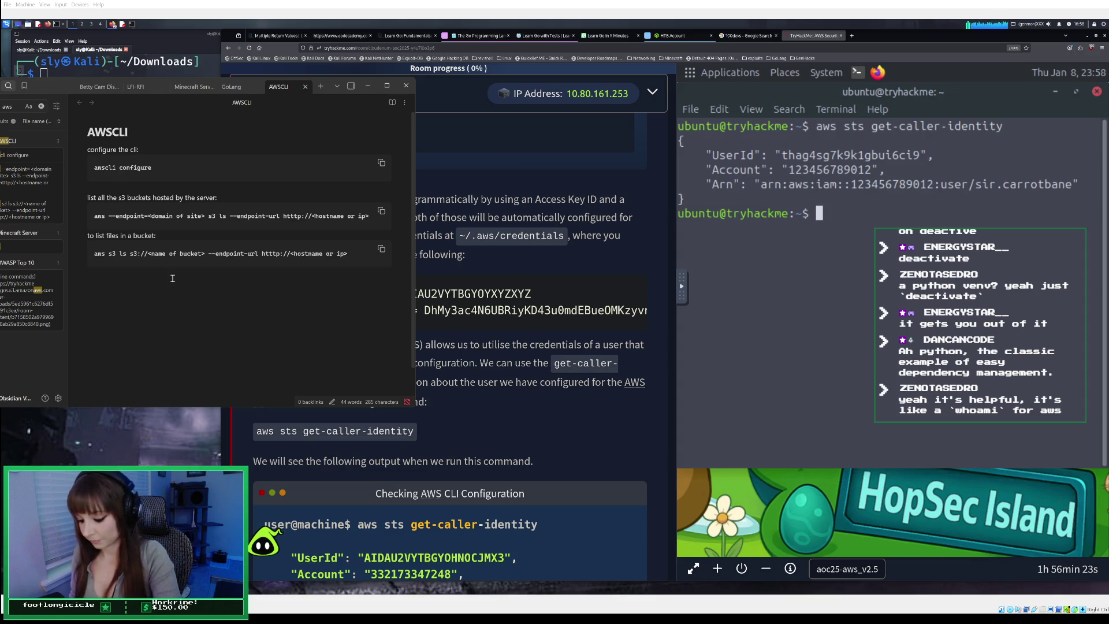
Write 'Whoami of aws cli:' followed by aws sts get-caller-identity in the AWSCLI note, then minimize Obsidian
{"action": "type", "text": "Who-"}
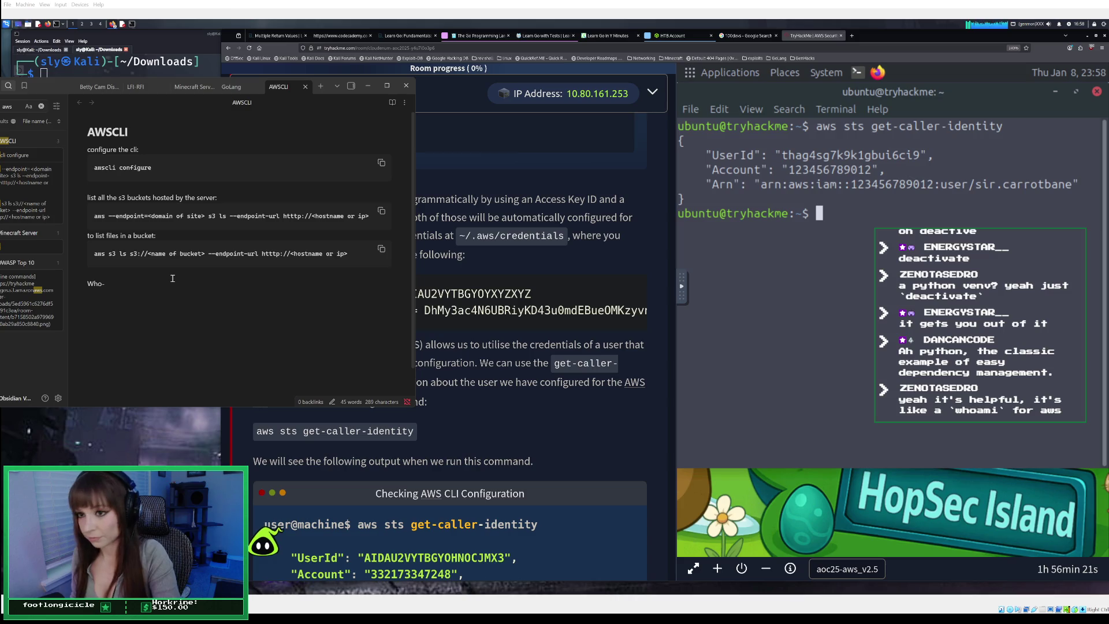
{"action": "key", "text": "BackSpace"}
{"action": "type", "text": "ami"}
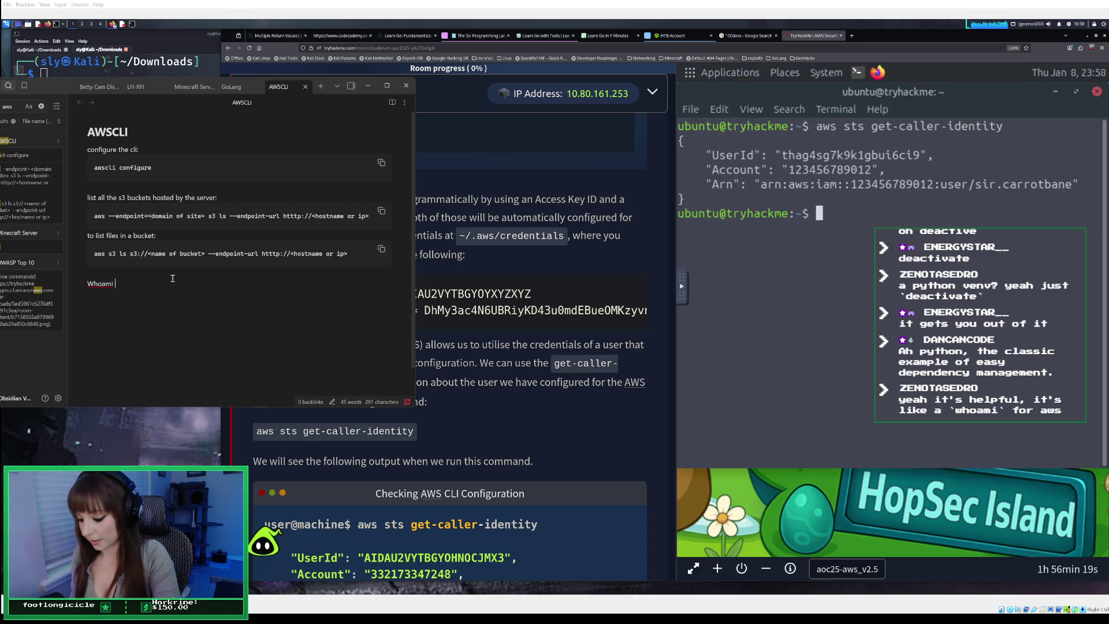
{"action": "type", "text": " of aws cli:"}
{"action": "key", "text": "Return"}
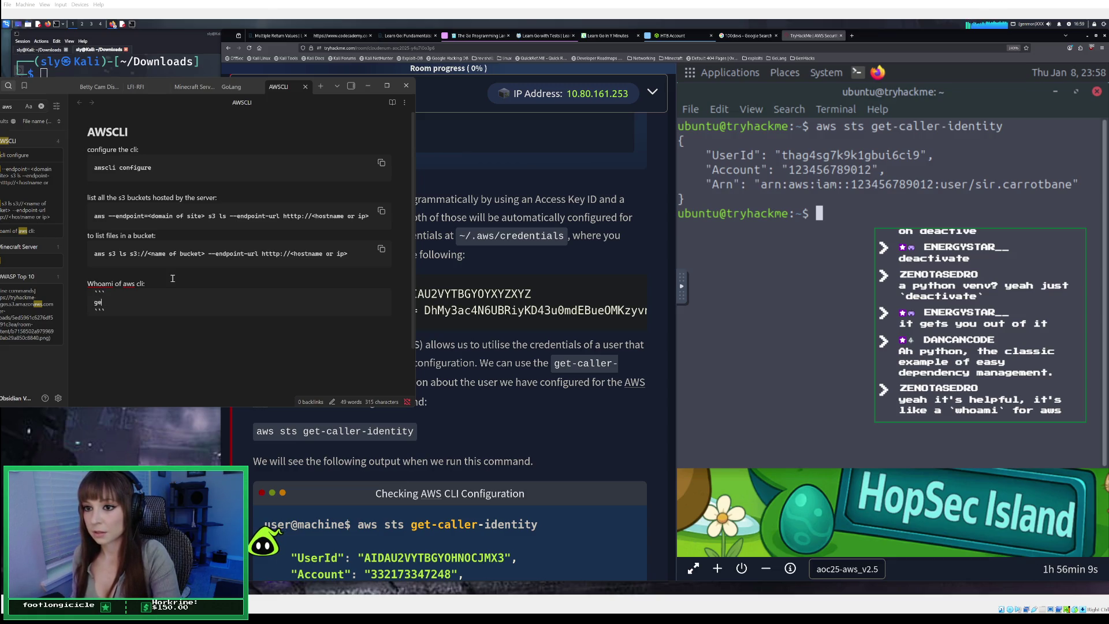
{"action": "type", "text": "ge"}
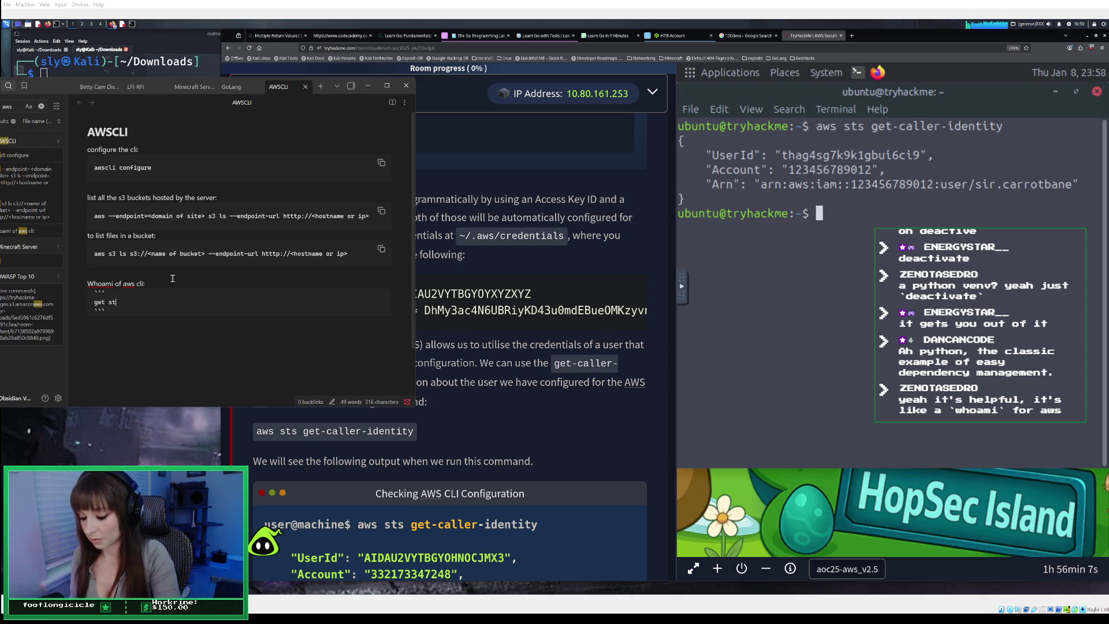
{"action": "type", "text": " ge"}
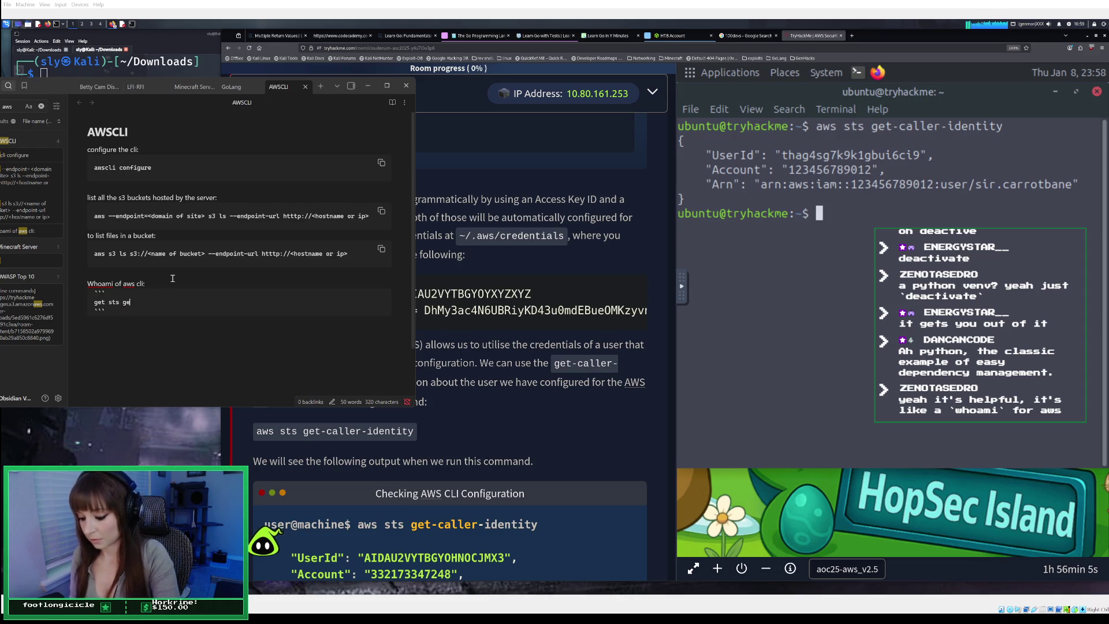
{"action": "key", "text": "BackSpace"}
{"action": "key", "text": "BackSpace"}
{"action": "key", "text": "BackSpace"}
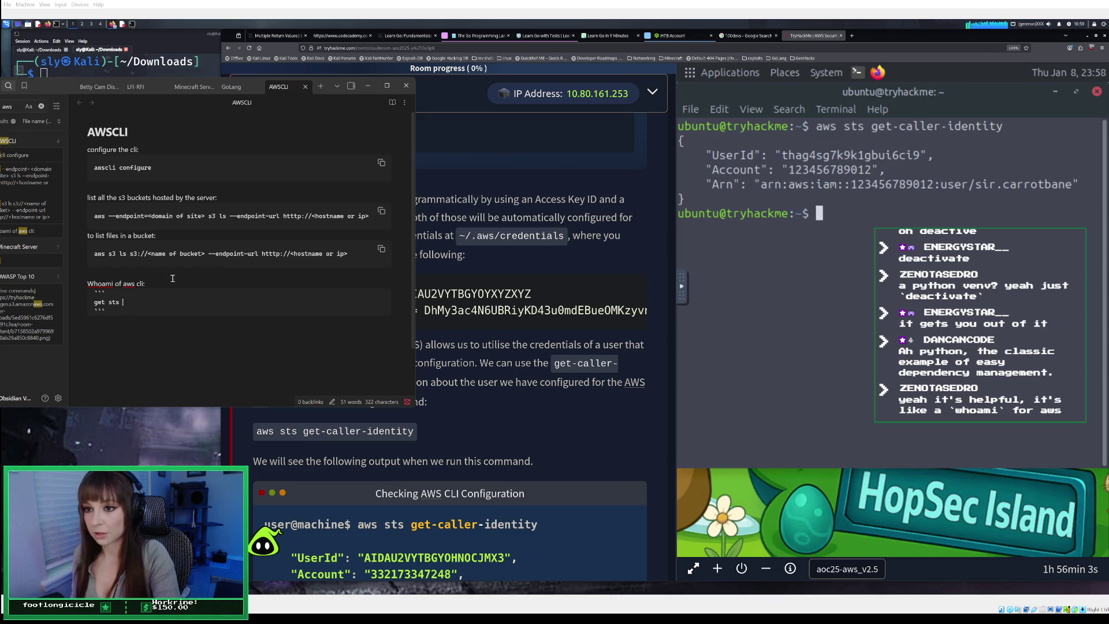
{"action": "type", "text": "aw"}
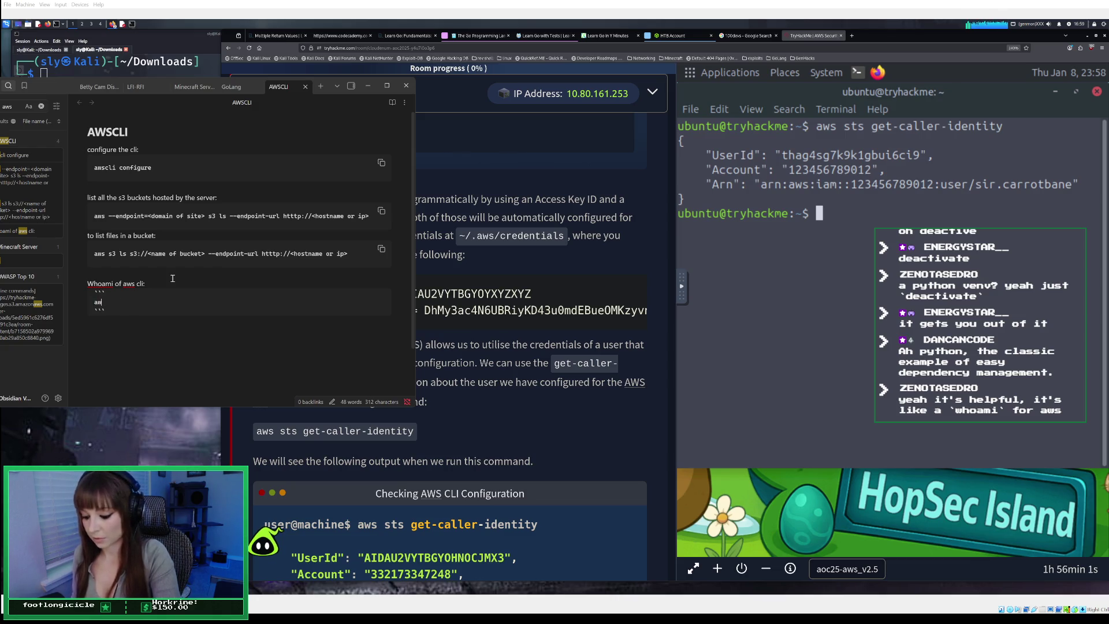
{"action": "type", "text": "s sts "}
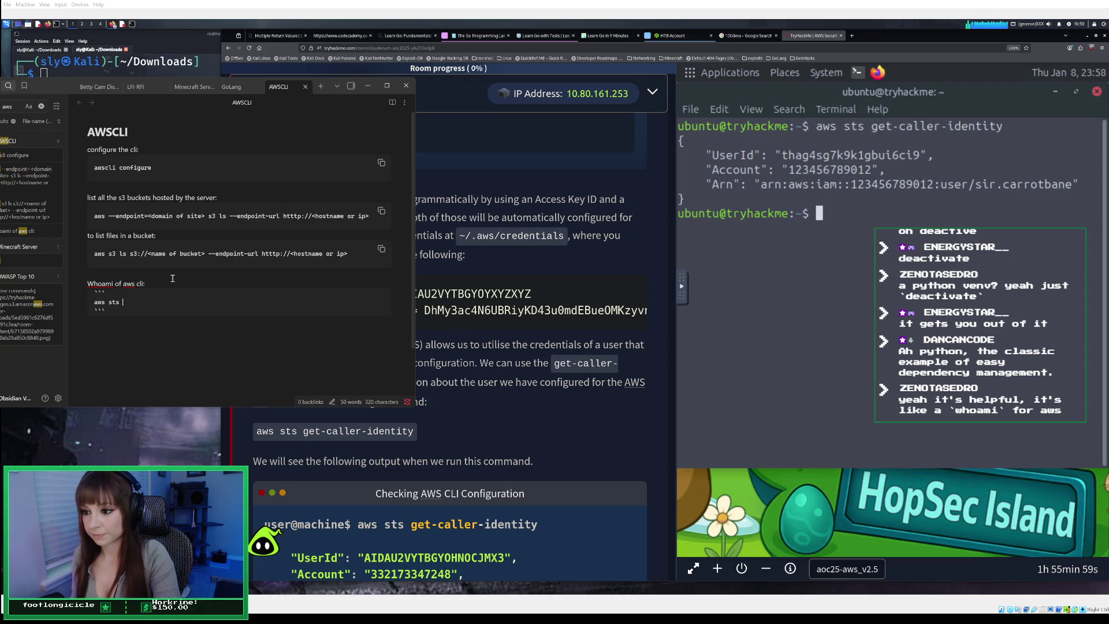
{"action": "type", "text": "get"}
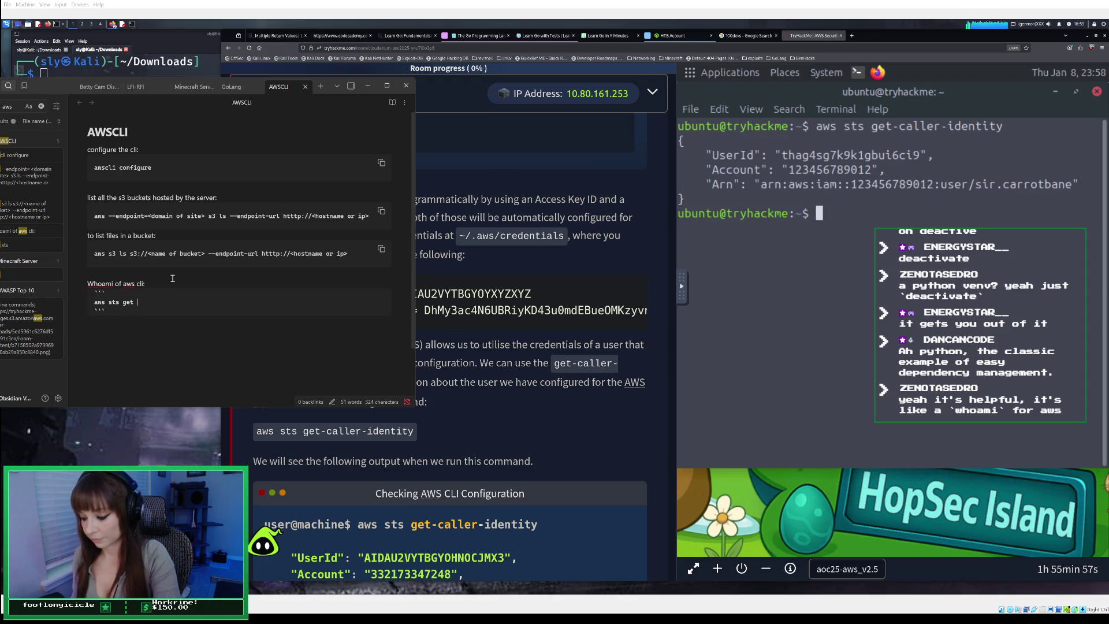
{"action": "key", "text": "BackSpace"}
{"action": "type", "text": "-caller"}
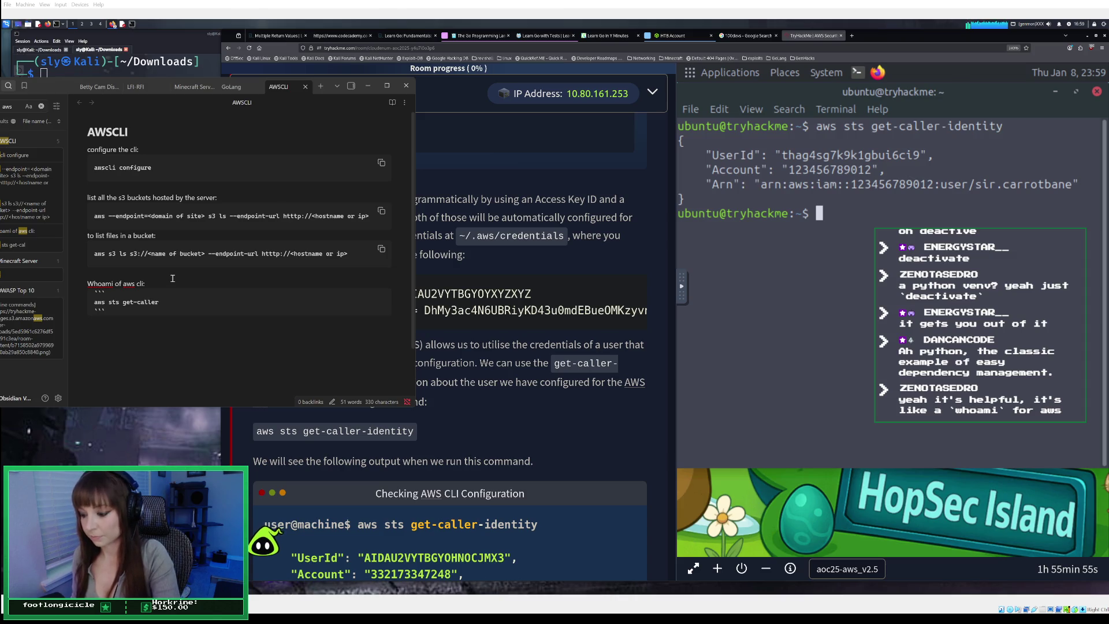
{"action": "type", "text": "-identity"}
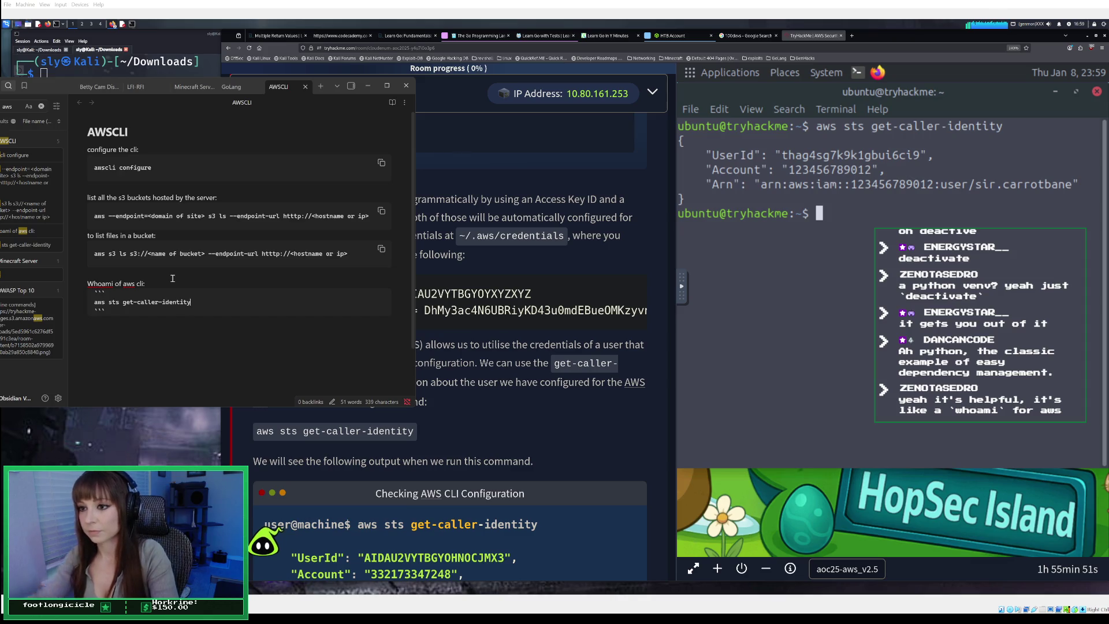
{"action": "left_click", "coordinate": [367, 90]}
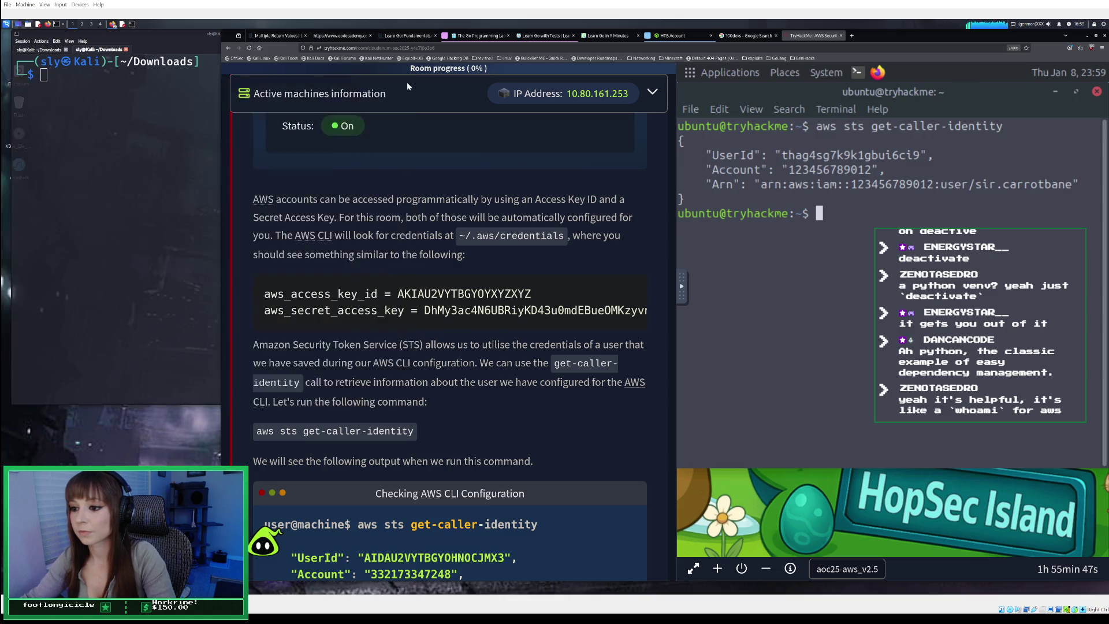
Scroll down to the 'Answer the questions below' section with the Account question
{"action": "scroll", "coordinate": [477, 443], "scroll_direction": "down", "scroll_amount": 1}
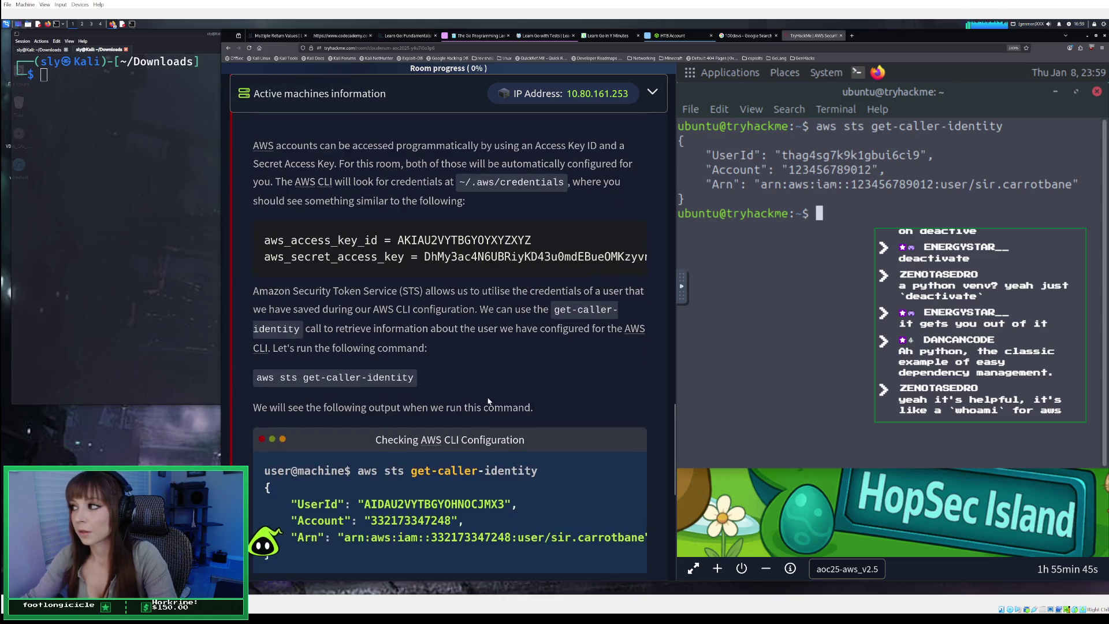
{"action": "scroll", "coordinate": [528, 353], "scroll_direction": "down", "scroll_amount": 4}
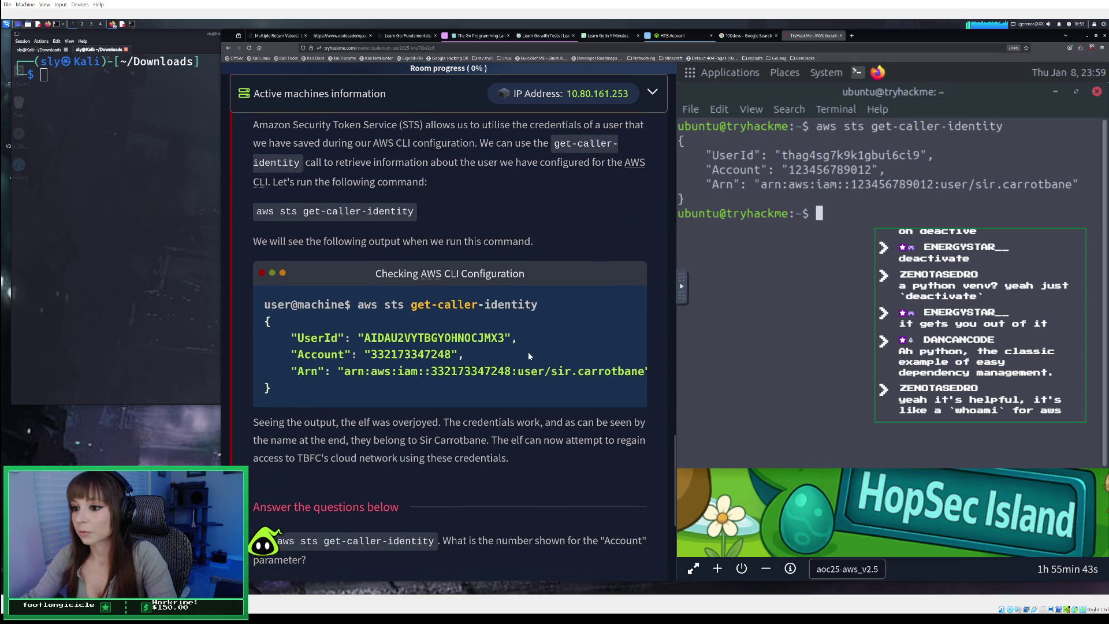
{"action": "scroll", "coordinate": [528, 353], "scroll_direction": "down", "scroll_amount": 1}
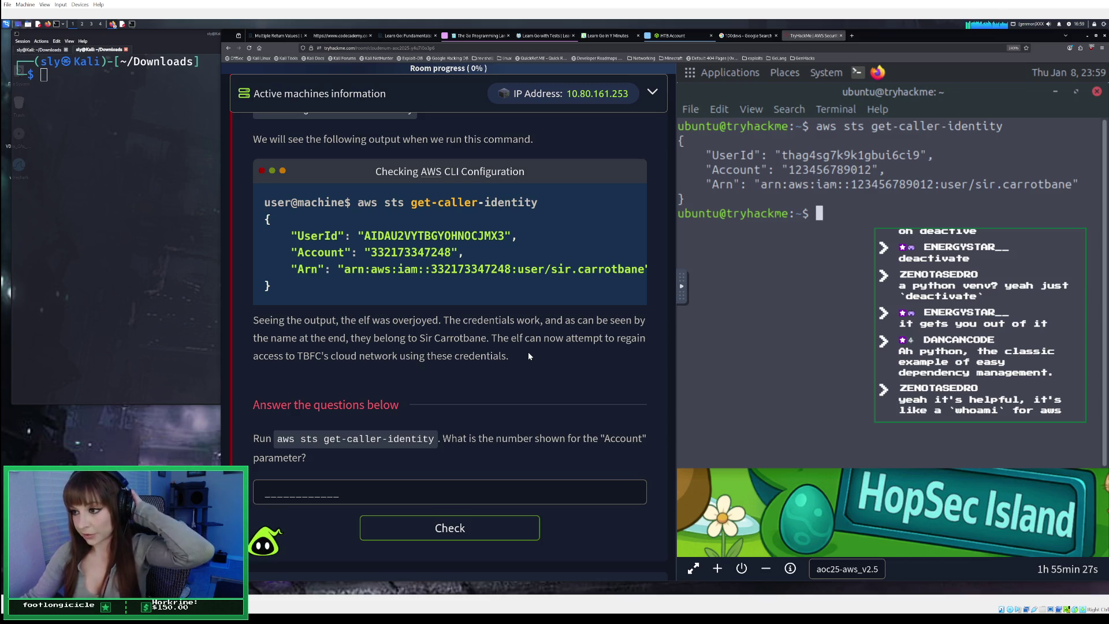
{"action": "scroll", "coordinate": [513, 374], "scroll_direction": "down", "scroll_amount": 1}
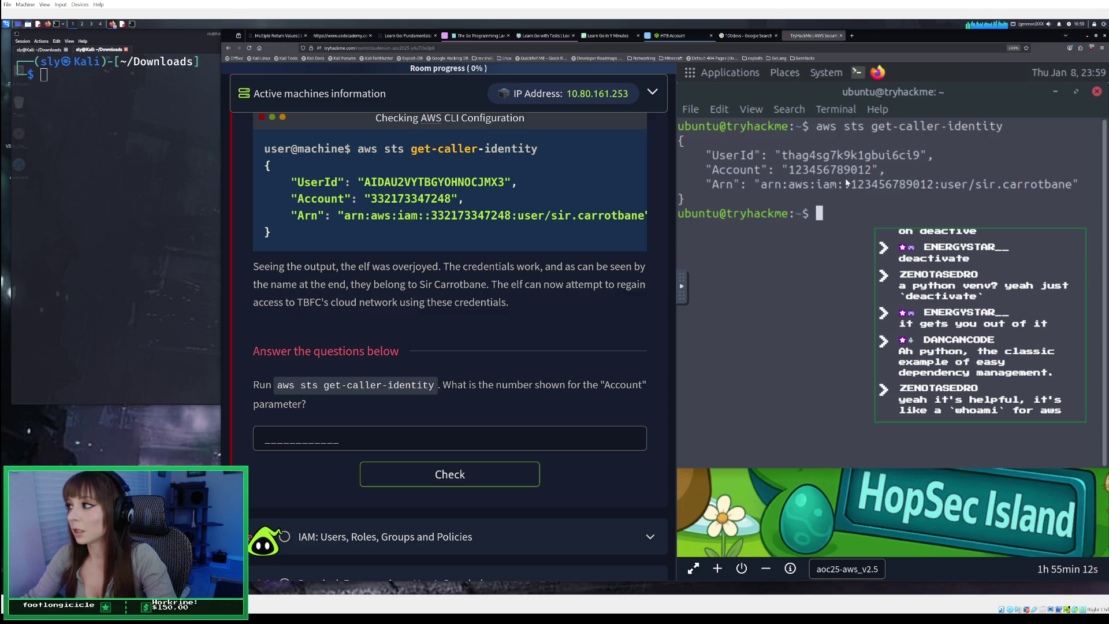
Copy the account number from the Account line of the get-caller-identity output
{"action": "left_click_drag", "start_coordinate": [853, 186], "coordinate": [929, 189]}
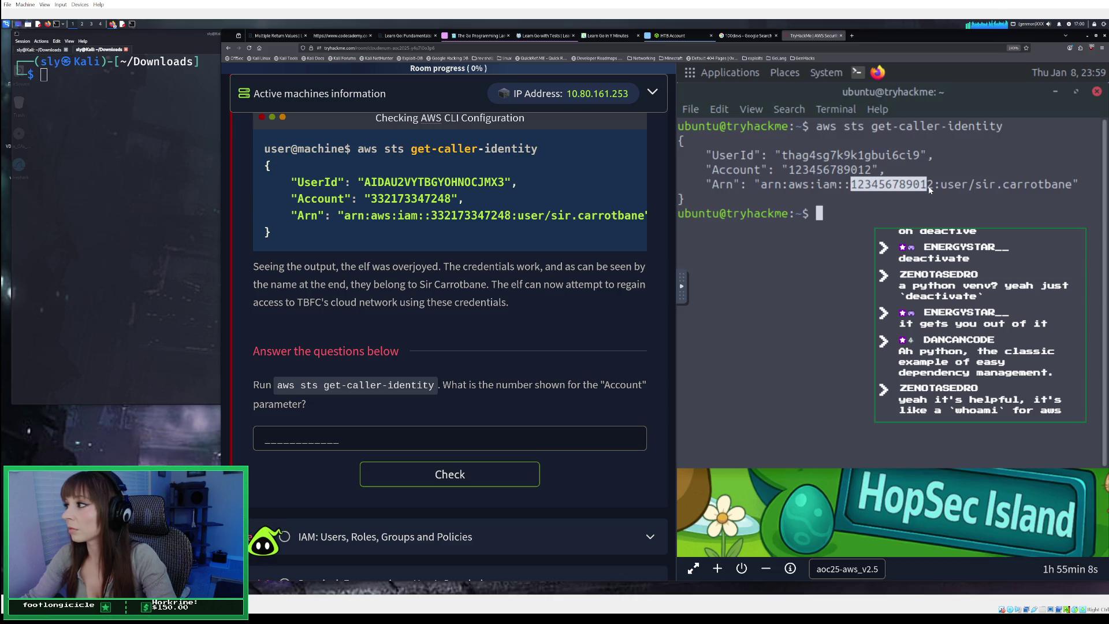
{"action": "left_click_drag", "start_coordinate": [931, 190], "coordinate": [931, 190]}
{"action": "right_click", "coordinate": [918, 187]}
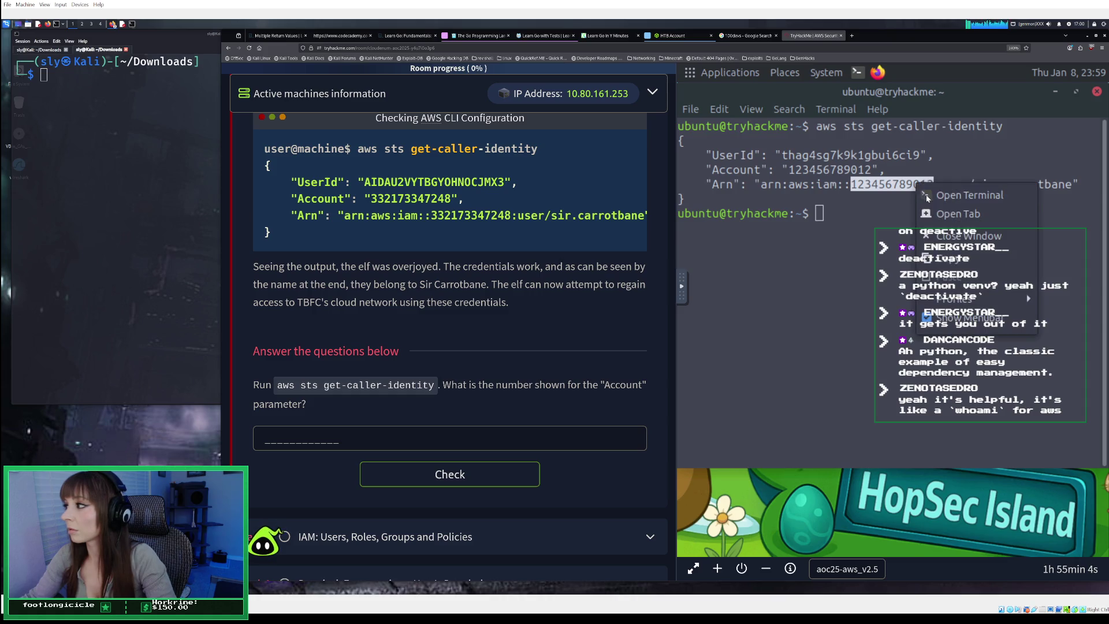
{"action": "left_click", "coordinate": [947, 261]}
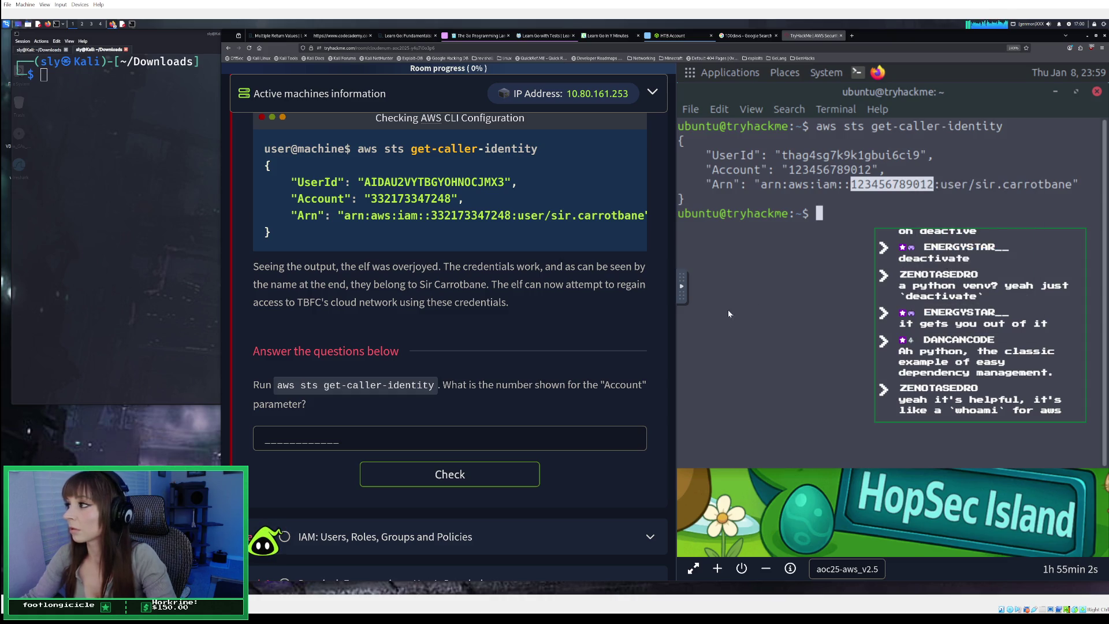
{"action": "left_click", "coordinate": [796, 170]}
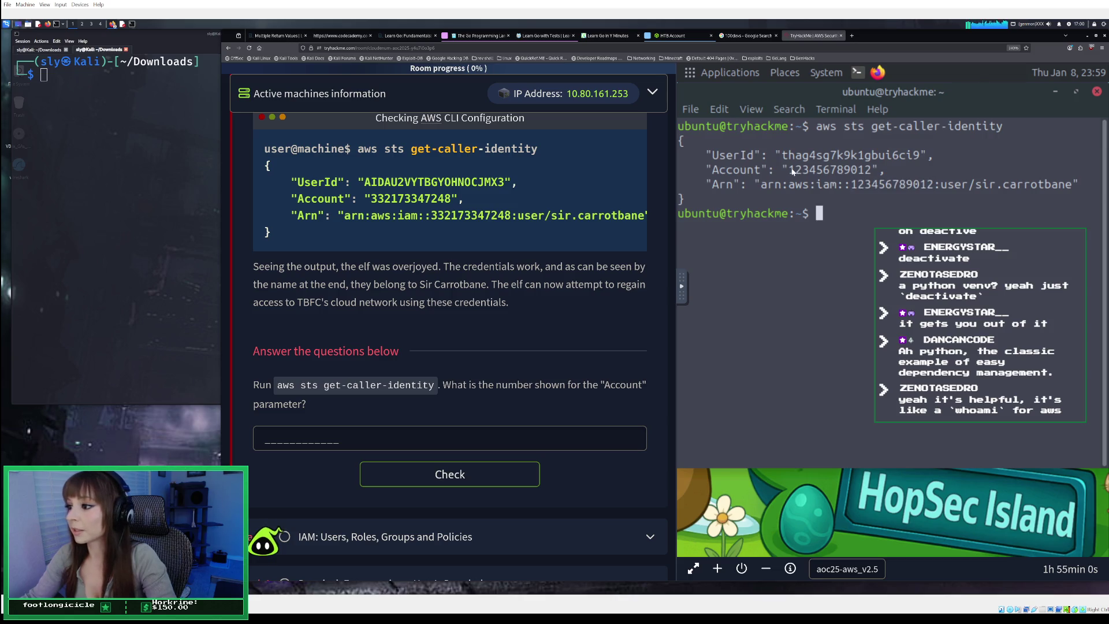
{"action": "left_click_drag", "start_coordinate": [790, 170], "coordinate": [870, 171]}
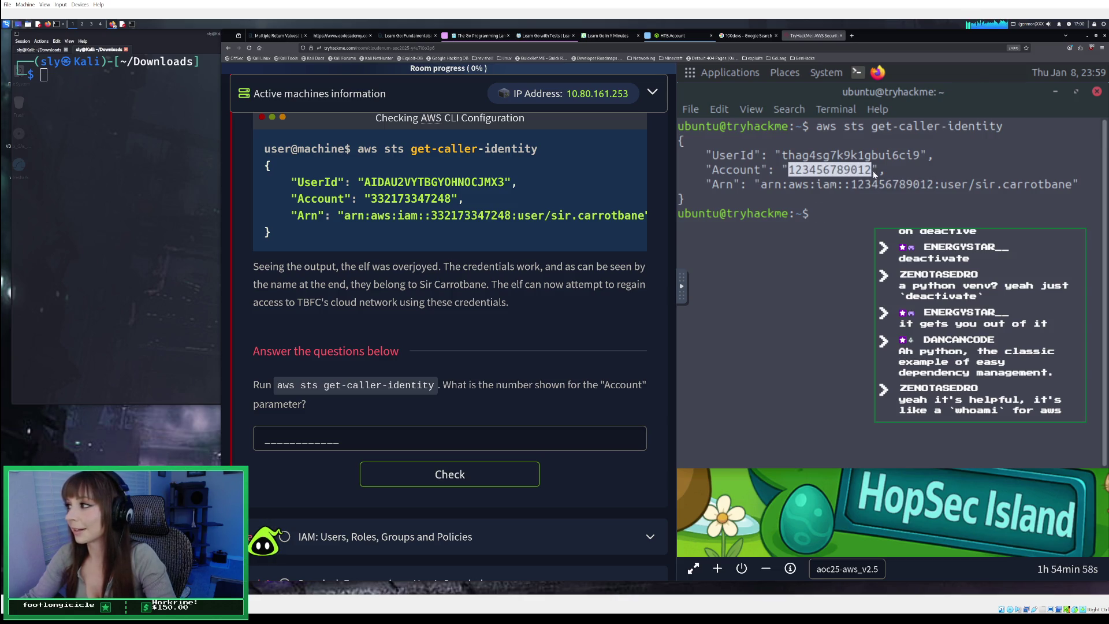
{"action": "right_click", "coordinate": [866, 172]}
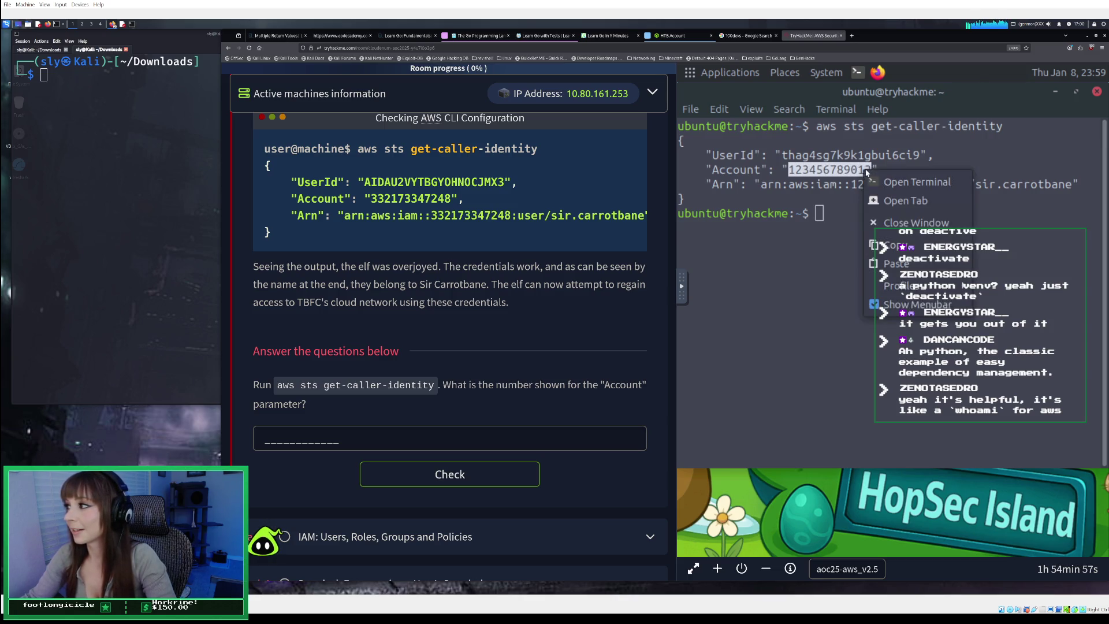
{"action": "left_click", "coordinate": [895, 246]}
Paste the account number into the answer field and check it
{"action": "left_click", "coordinate": [290, 443]}
{"action": "right_click", "coordinate": [290, 443]}
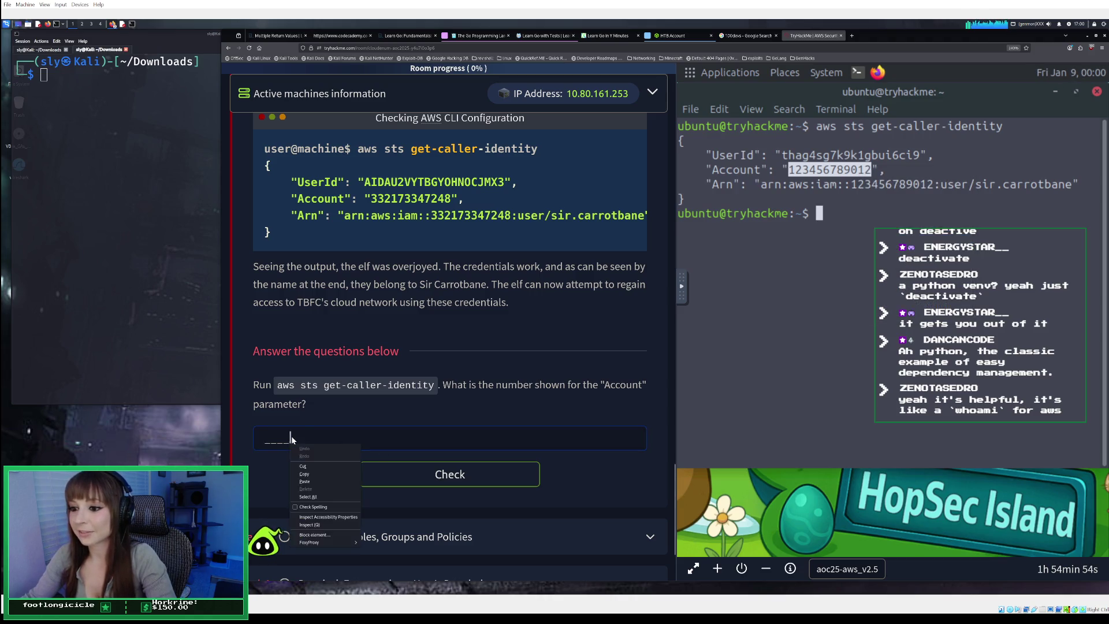
{"action": "left_click", "coordinate": [306, 481]}
{"action": "left_click", "coordinate": [423, 473]}
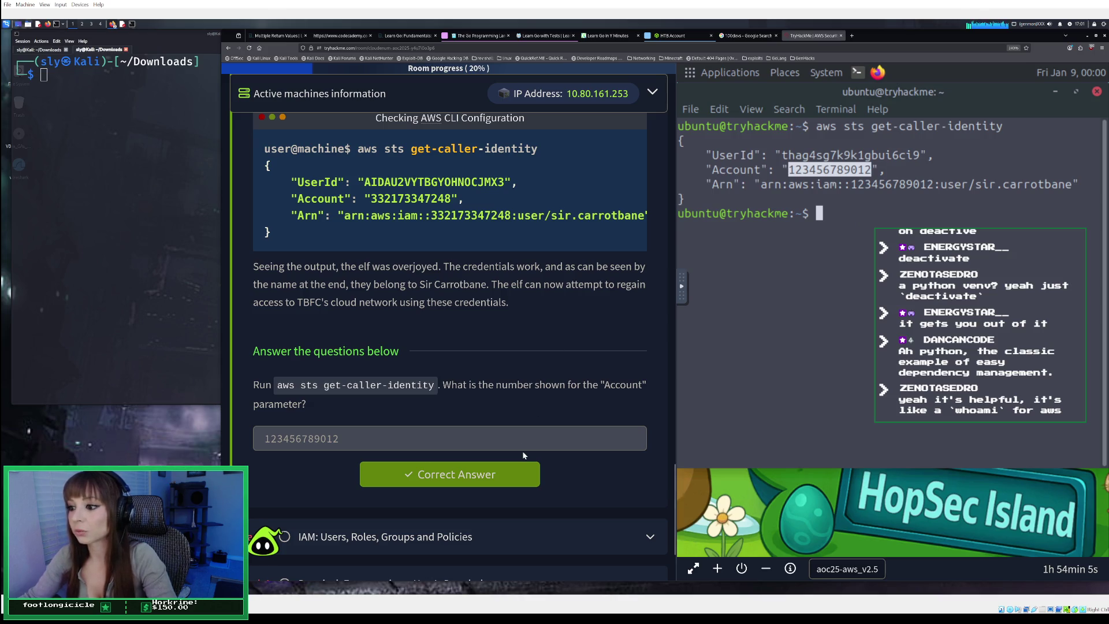
Expand Task 2, 'IAM: Users, Roles, Groups and Policies'
{"action": "scroll", "coordinate": [525, 435], "scroll_direction": "down", "scroll_amount": 1}
{"action": "scroll", "coordinate": [520, 421], "scroll_direction": "down", "scroll_amount": 2}
{"action": "left_click", "coordinate": [449, 398]}
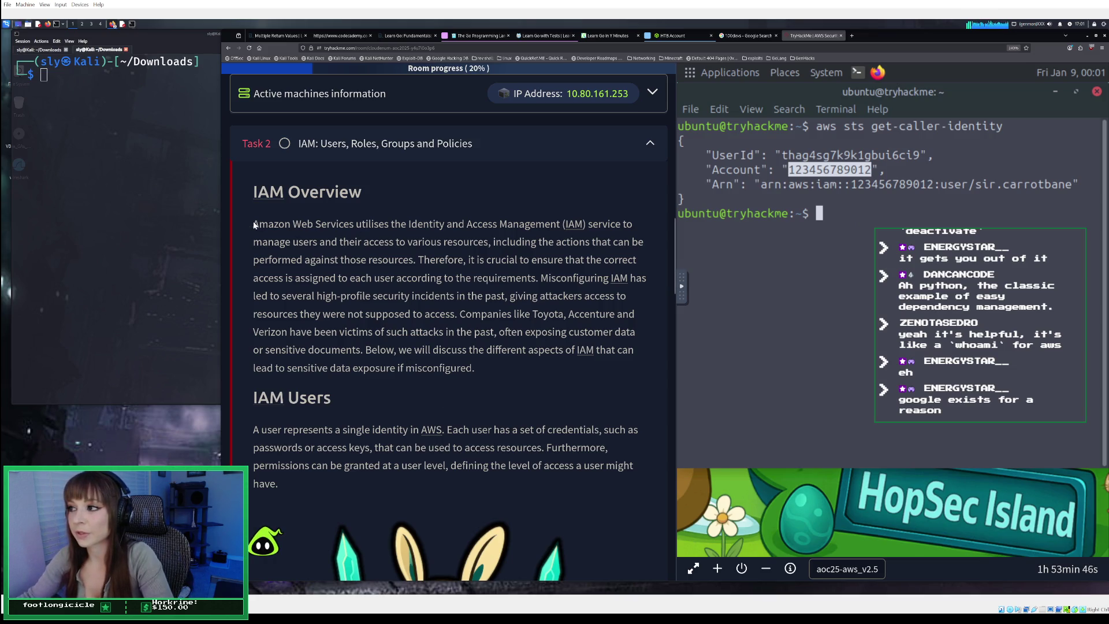
Copy the IAM Overview's opening sentence and switch to the Obsidian AWSCLI note
{"action": "mouse_move", "coordinate": [251, 221]}
{"action": "left_mouse_down"}
{"action": "mouse_move", "coordinate": [518, 242]}
{"action": "mouse_move", "coordinate": [414, 261]}
{"action": "left_mouse_up"}
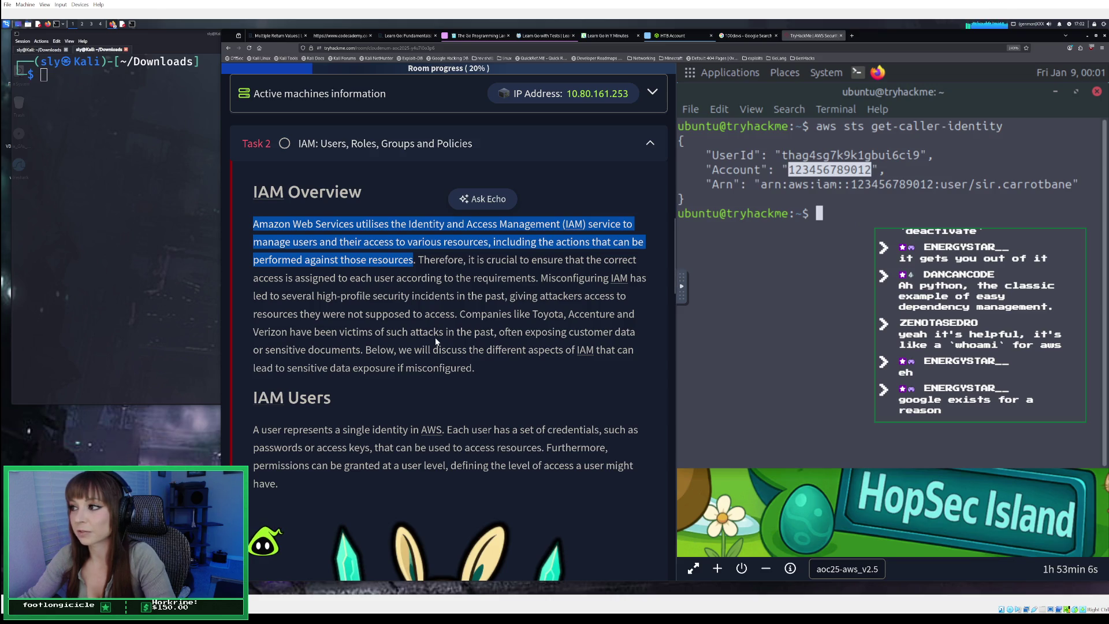
{"action": "right_click", "coordinate": [358, 240]}
{"action": "left_click", "coordinate": [374, 244]}
{"action": "left_click", "coordinate": [518, 458]}
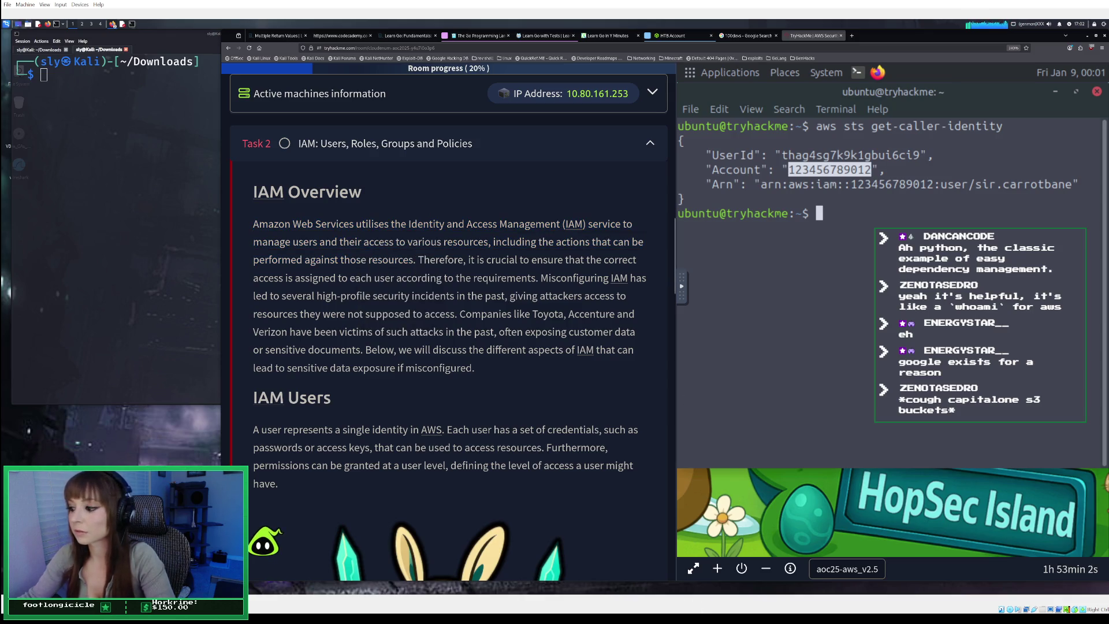
{"action": "key", "text": "alt+Tab"}
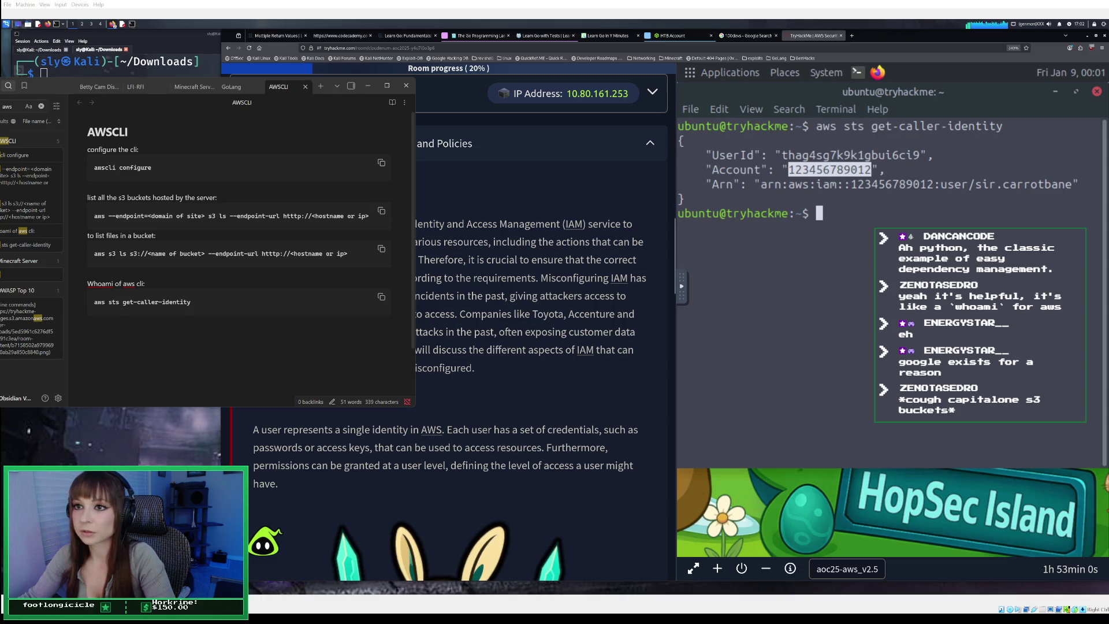
Paste into the AWSCLI note, delete the stray YouTube and Google sign-in links, then hide Obsidian
{"action": "left_click", "coordinate": [165, 131]}
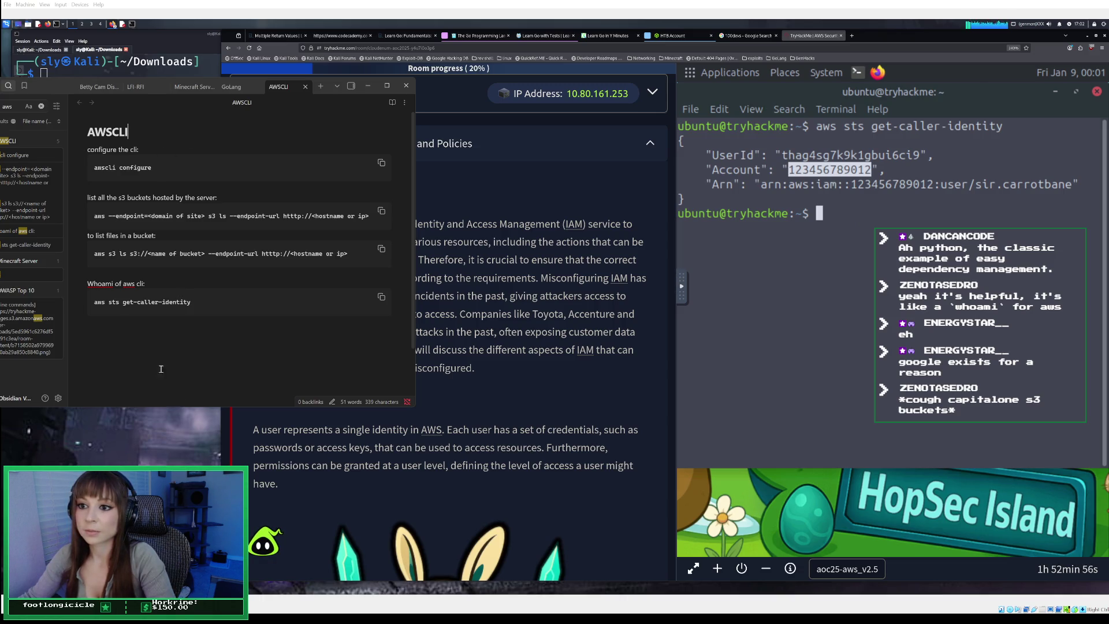
{"action": "right_click", "coordinate": [139, 344]}
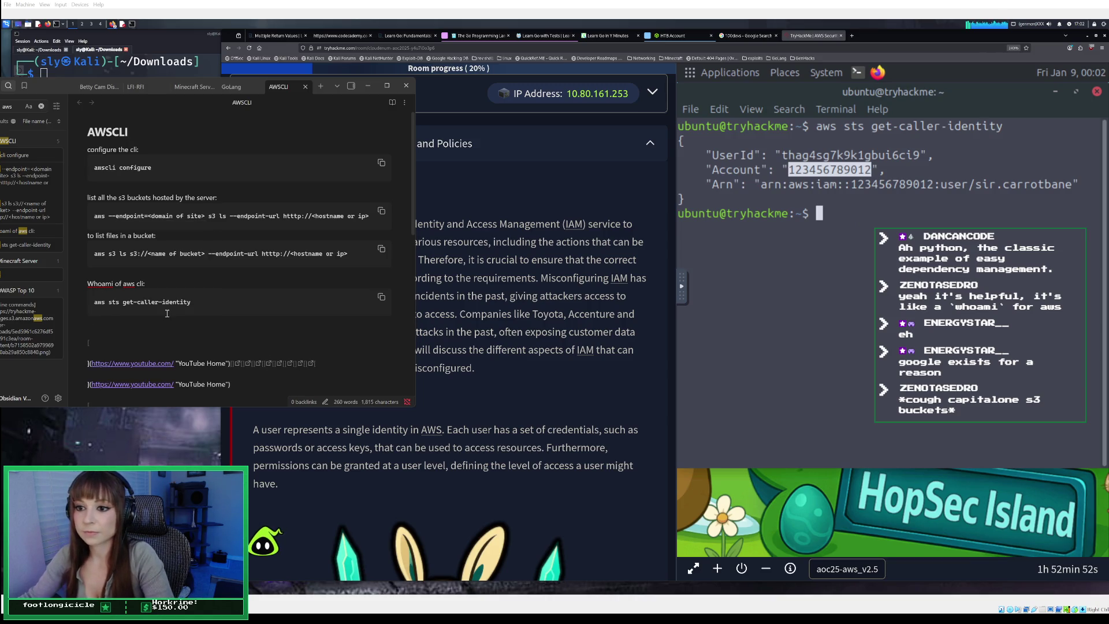
{"action": "scroll", "coordinate": [242, 346], "scroll_direction": "down", "scroll_amount": 3}
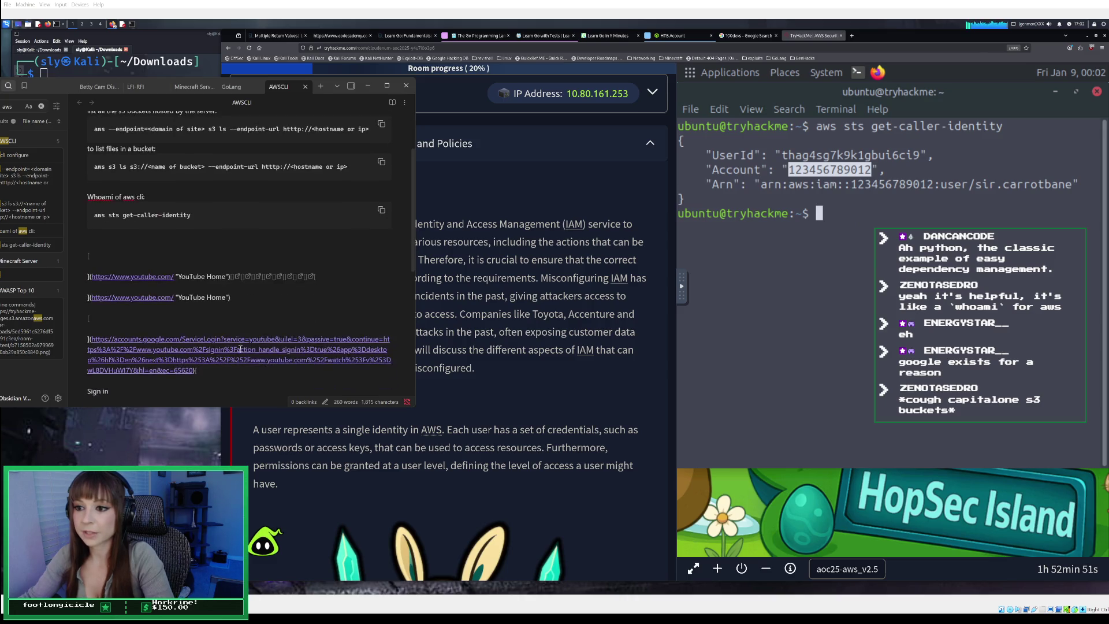
{"action": "left_click_drag", "start_coordinate": [232, 377], "coordinate": [99, 263]}
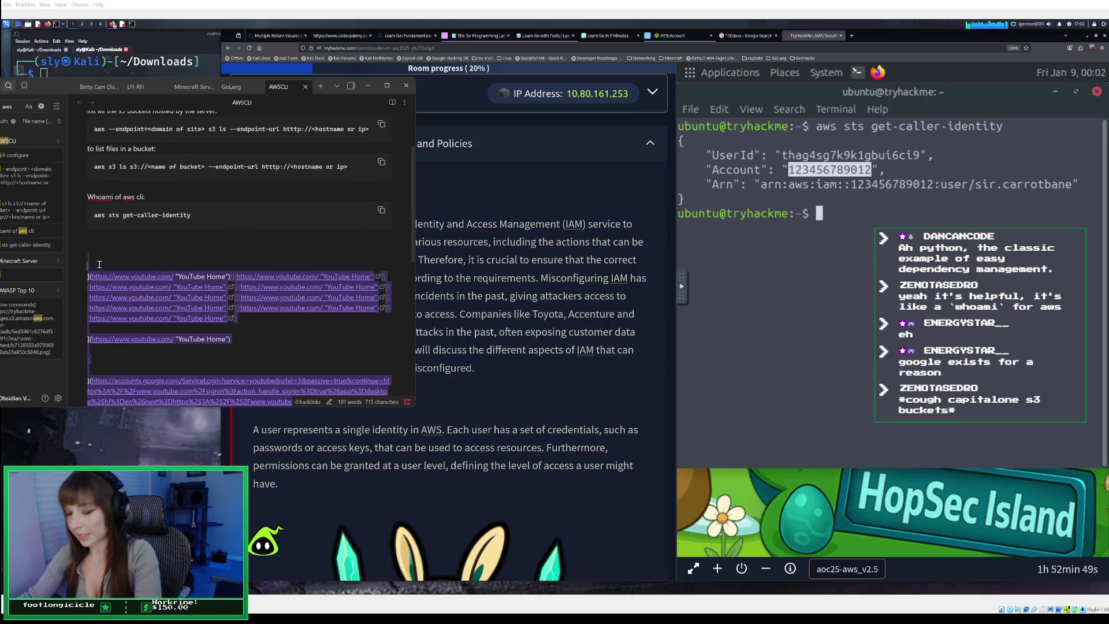
{"action": "key", "text": "BackSpace"}
{"action": "mouse_move", "coordinate": [315, 370]}
{"action": "left_mouse_down"}
{"action": "mouse_move", "coordinate": [93, 295]}
{"action": "mouse_move", "coordinate": [89, 273]}
{"action": "mouse_move", "coordinate": [90, 297]}
{"action": "mouse_move", "coordinate": [262, 344]}
{"action": "left_mouse_up"}
{"action": "key", "text": "BackSpace"}
{"action": "key", "text": "BackSpace"}
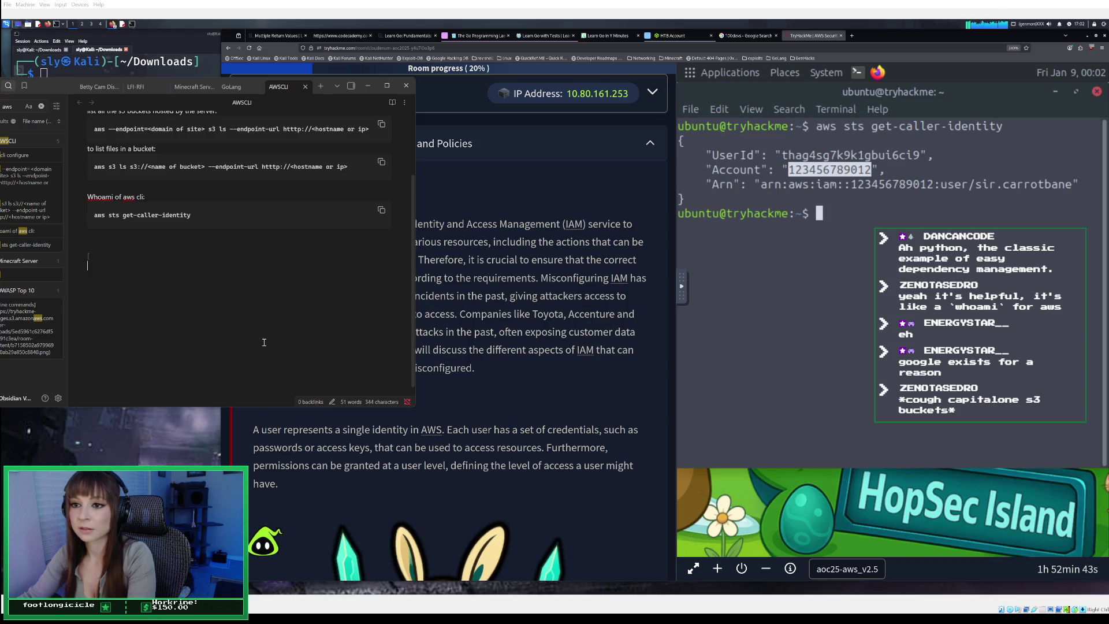
{"action": "key", "text": "ctrl+q"}
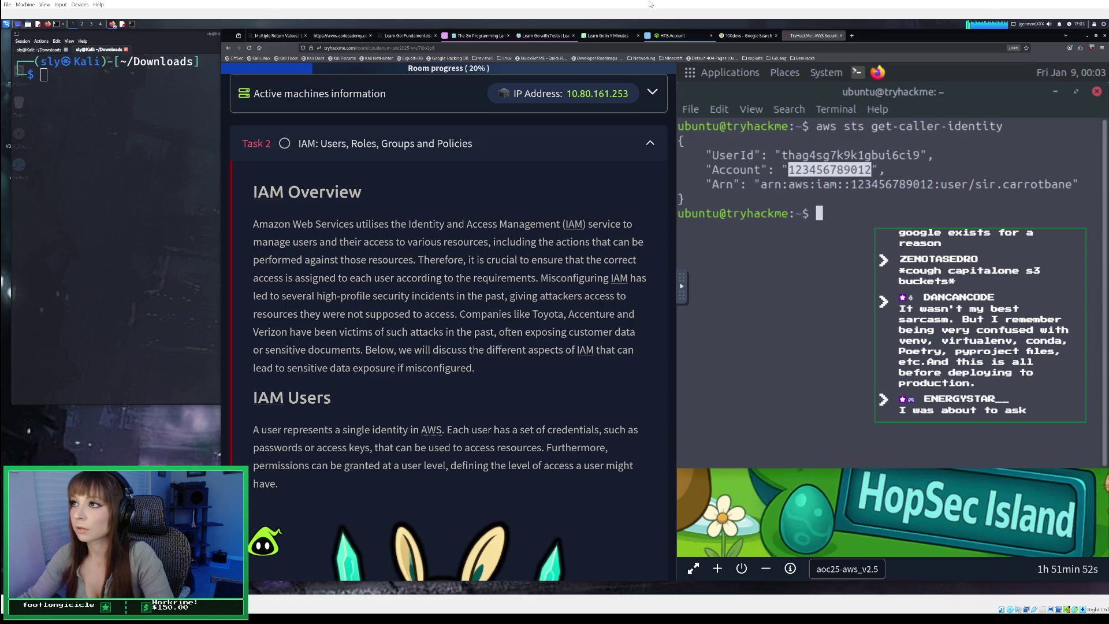
Reopen the AWSCLI note and open editing options below the whoami command without pasting, then minimize it
{"action": "left_click", "coordinate": [644, 606]}
{"action": "right_click", "coordinate": [140, 265]}
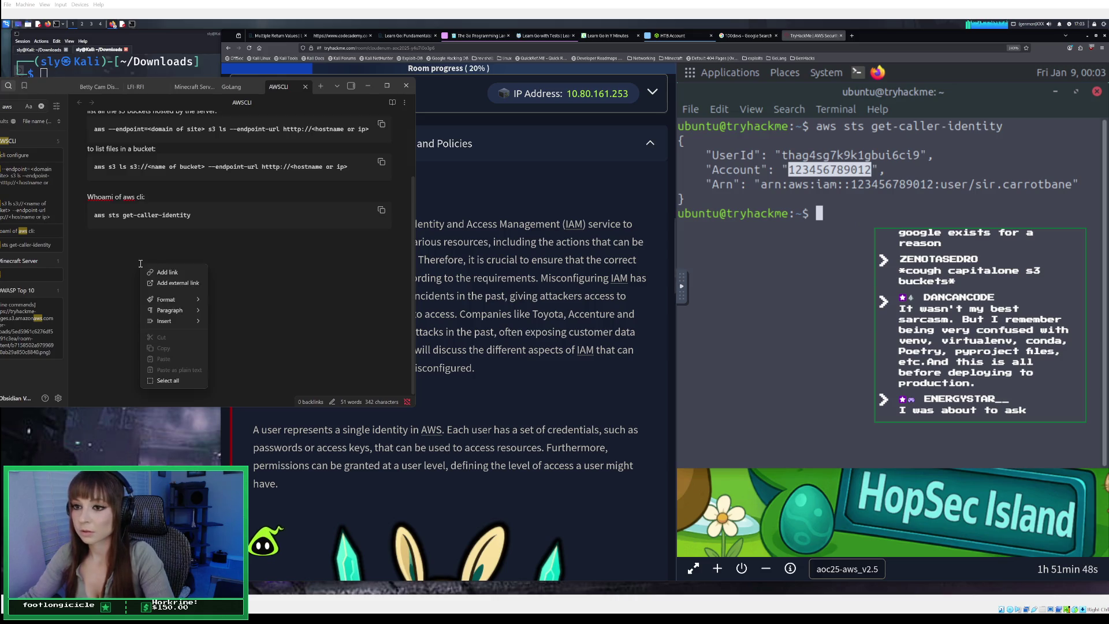
{"action": "right_click", "coordinate": [228, 287]}
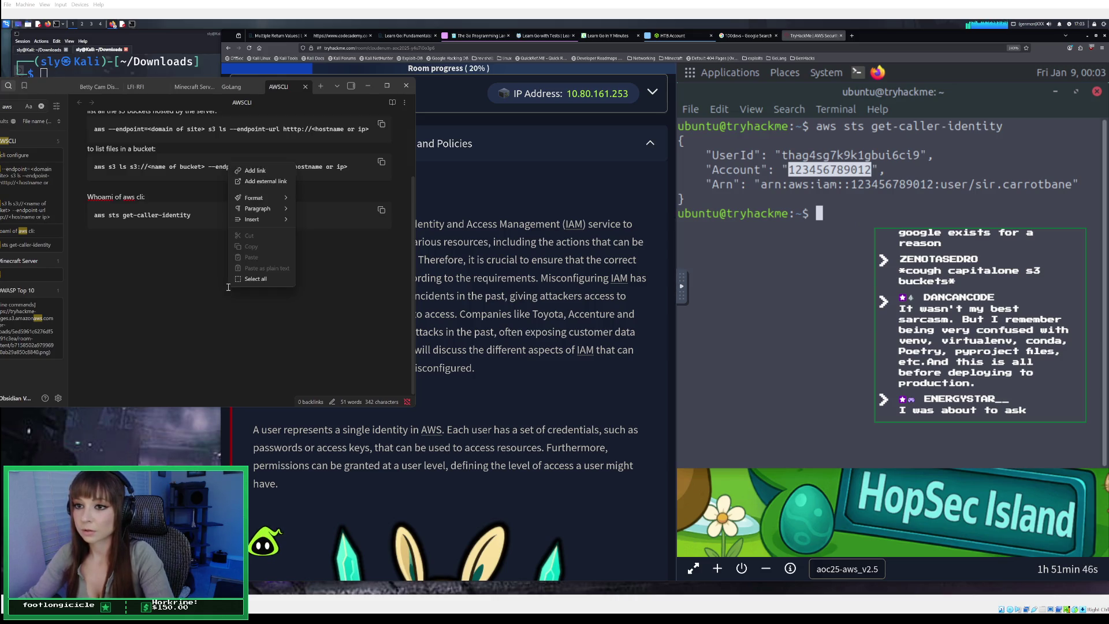
{"action": "right_click", "coordinate": [148, 269]}
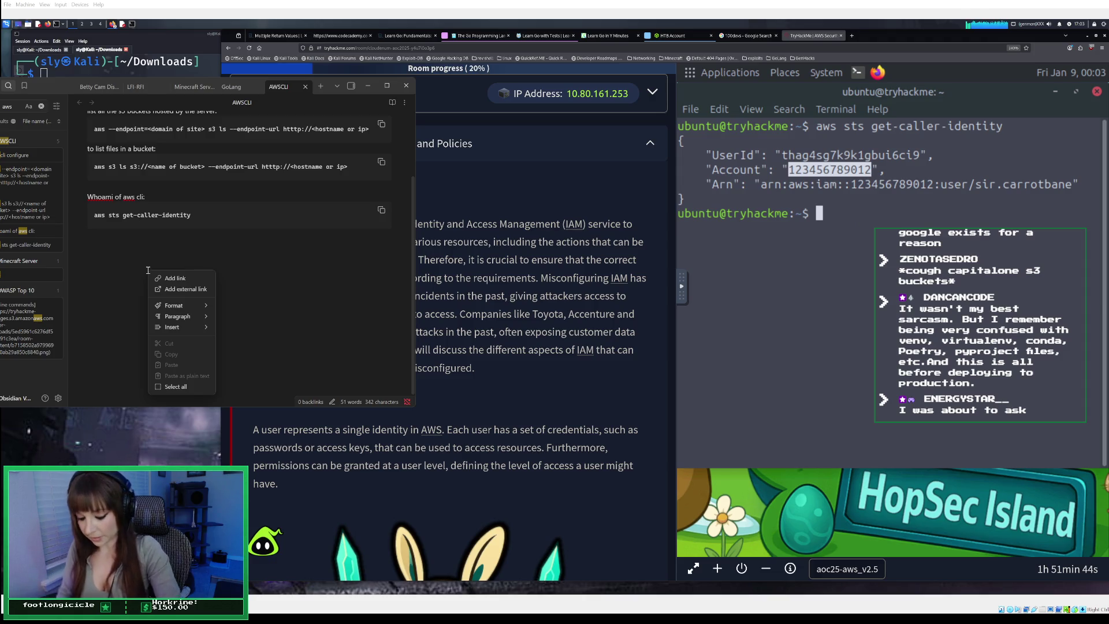
{"action": "right_click", "coordinate": [113, 270]}
{"action": "left_click", "coordinate": [117, 267]}
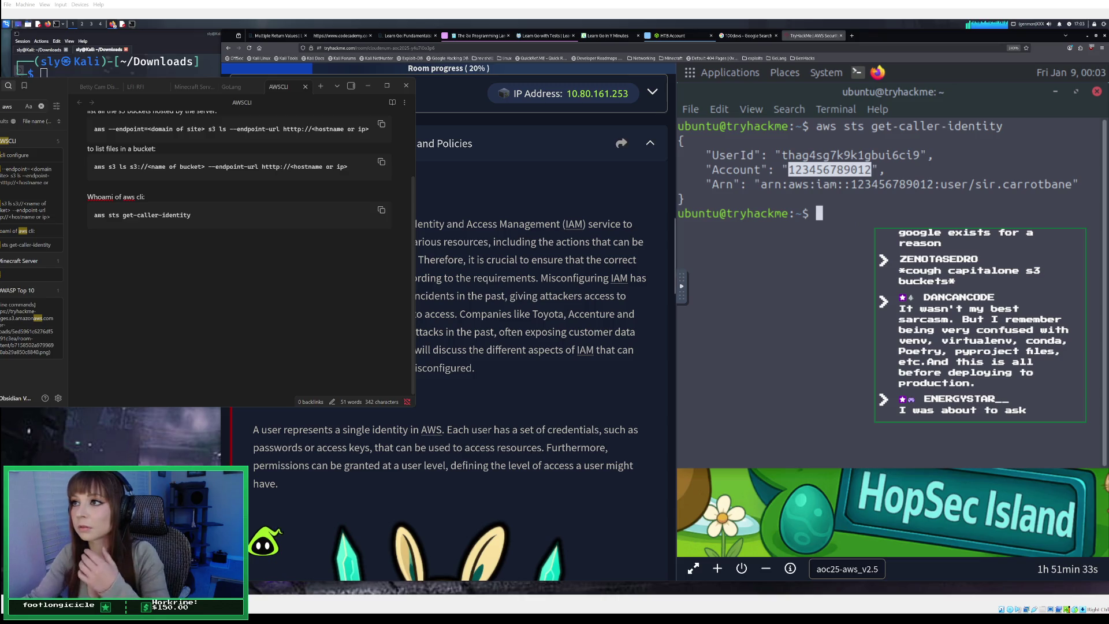
{"action": "left_click", "coordinate": [368, 85]}
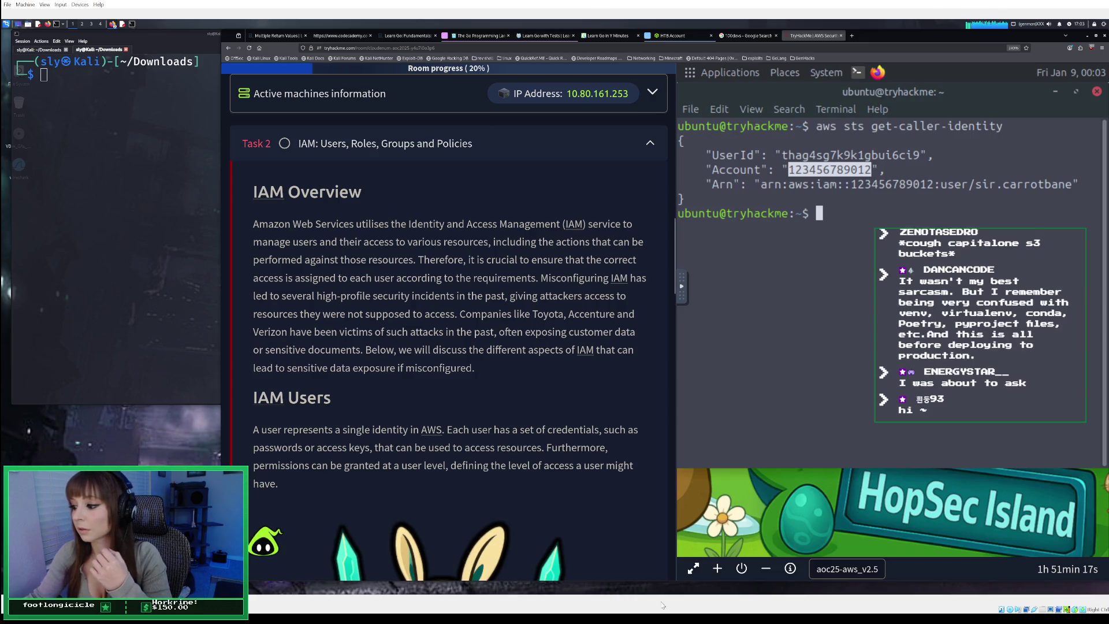
Paste the AWS IAM definition under whoami, delete the trailing 'Therefore' sentences, and minimize Obsidian
{"action": "left_click", "coordinate": [679, 604]}
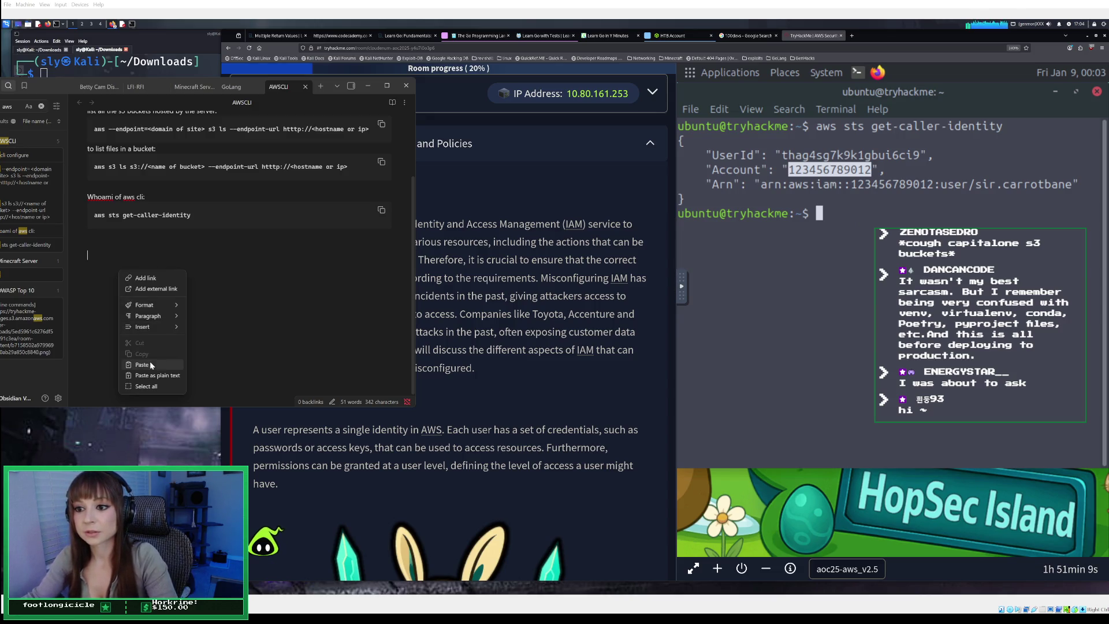
{"action": "key", "text": "ctrl+v"}
{"action": "left_click_drag", "start_coordinate": [349, 286], "coordinate": [208, 280]}
{"action": "key", "text": "BackSpace"}
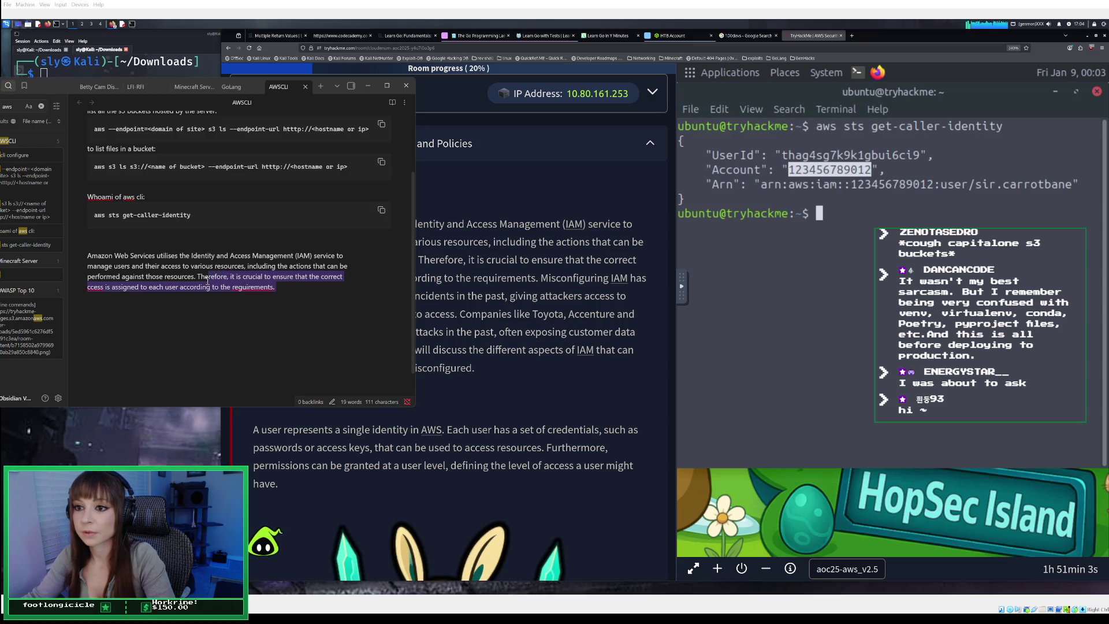
{"action": "left_click_drag", "start_coordinate": [207, 280], "coordinate": [193, 279]}
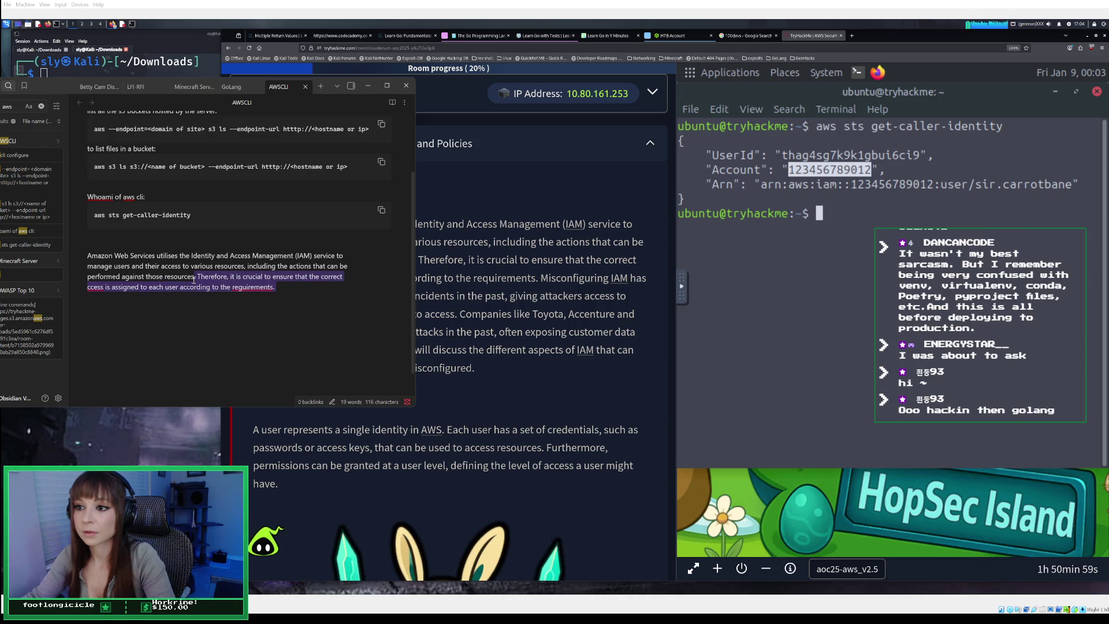
{"action": "key", "text": "BackSpace"}
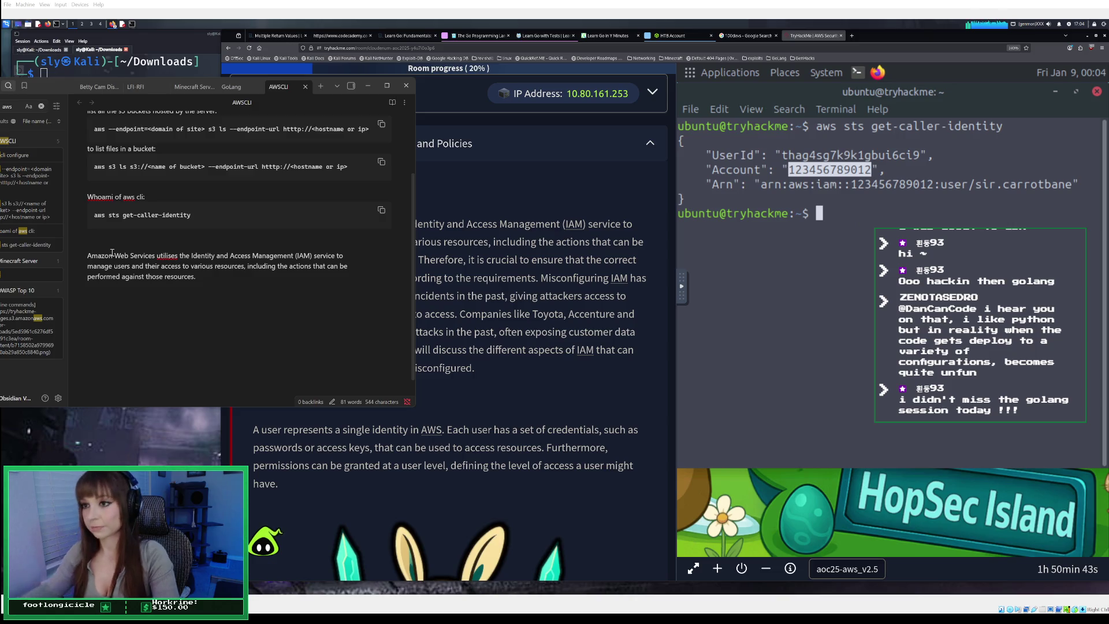
{"action": "left_click", "coordinate": [290, 283]}
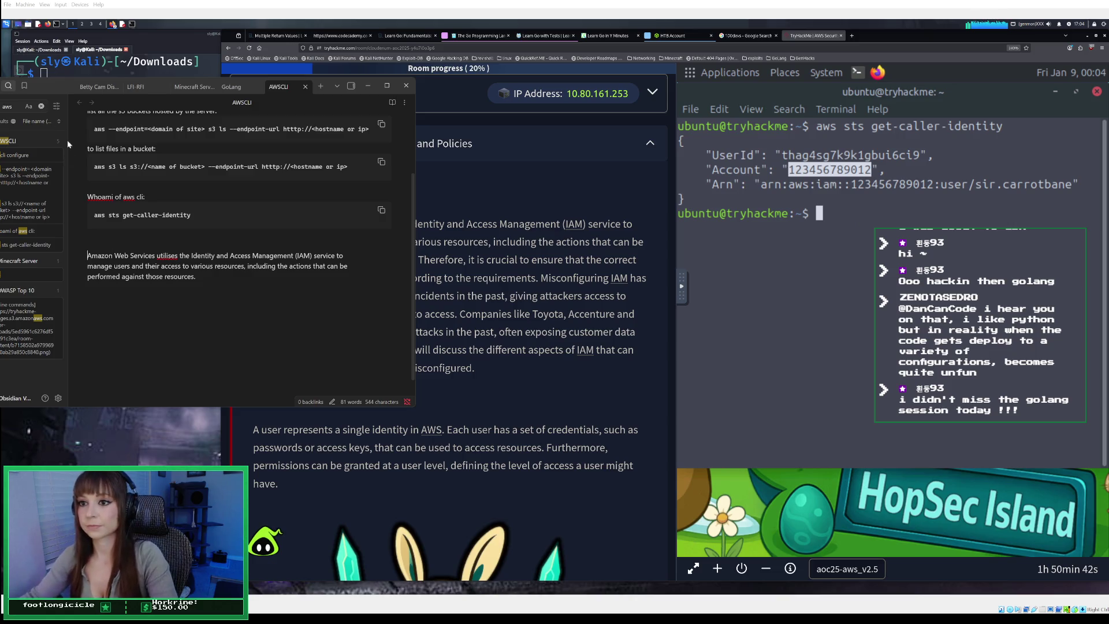
{"action": "left_click", "coordinate": [365, 87]}
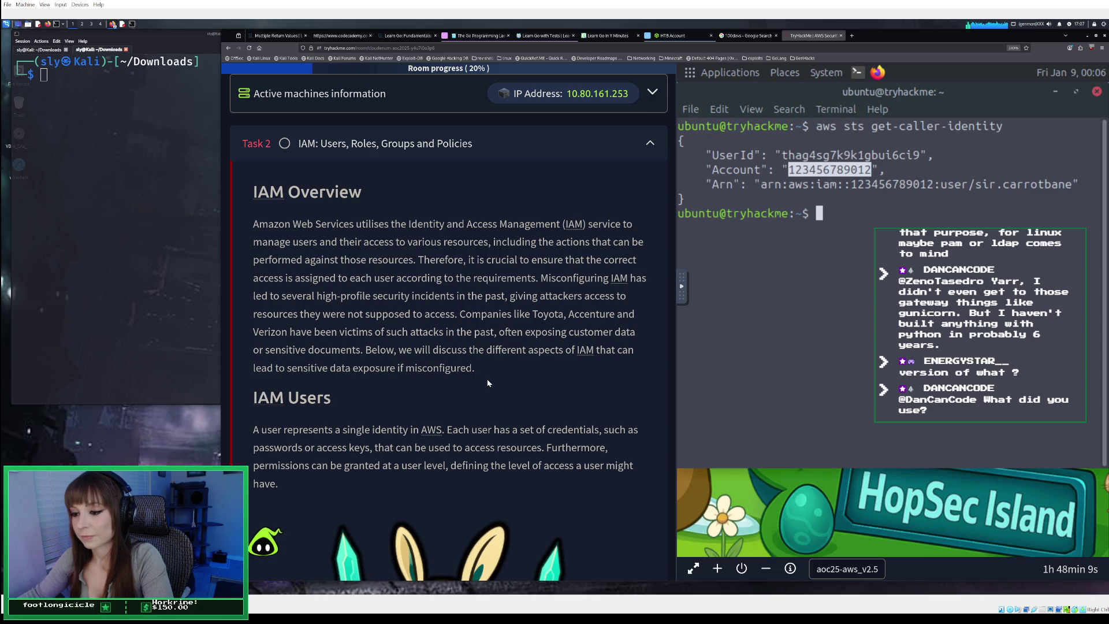
{"action": "scroll", "coordinate": [486, 385], "scroll_direction": "down", "scroll_amount": 2}
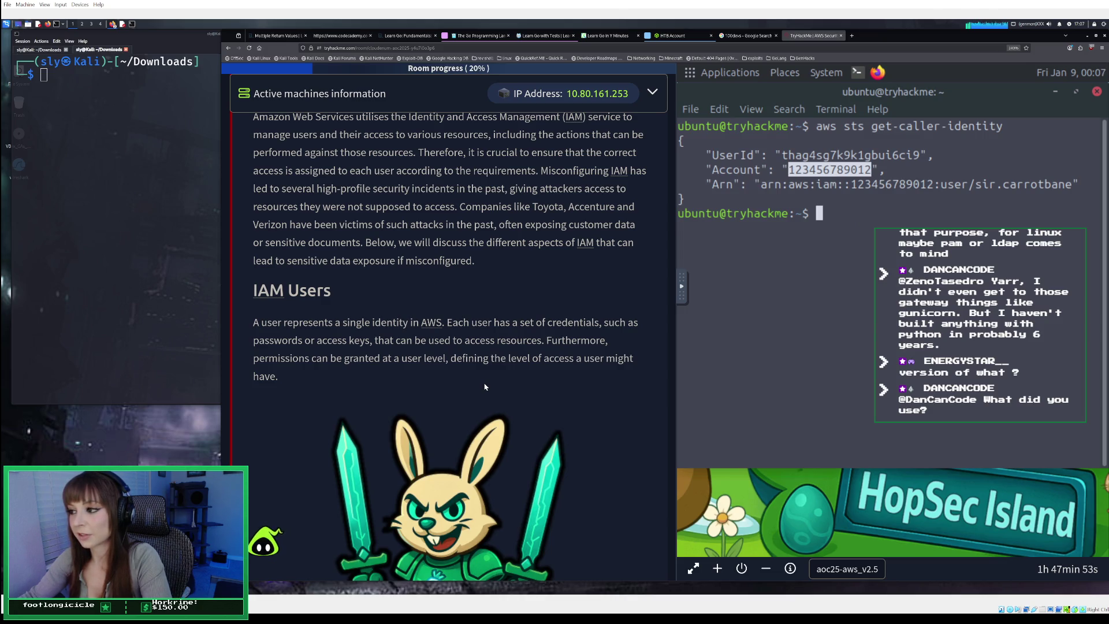
{"action": "scroll", "coordinate": [485, 387], "scroll_direction": "down", "scroll_amount": 2}
{"action": "scroll", "coordinate": [485, 387], "scroll_direction": "down", "scroll_amount": 3}
{"action": "scroll", "coordinate": [485, 387], "scroll_direction": "down", "scroll_amount": 5}
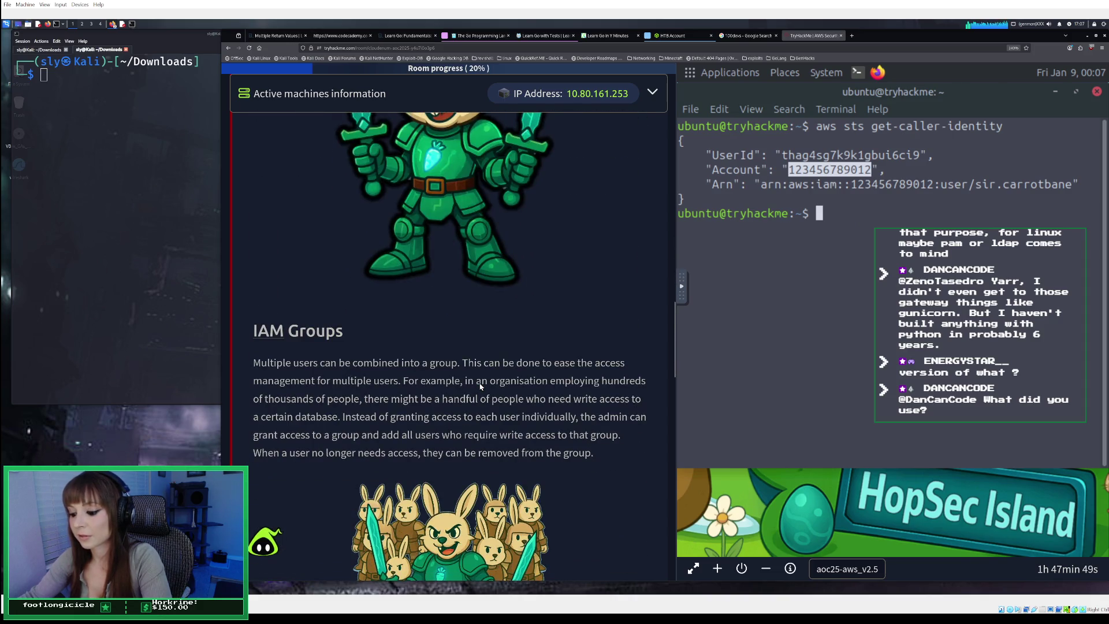
{"action": "scroll", "coordinate": [480, 386], "scroll_direction": "down", "scroll_amount": 1}
{"action": "scroll", "coordinate": [480, 386], "scroll_direction": "down", "scroll_amount": 2}
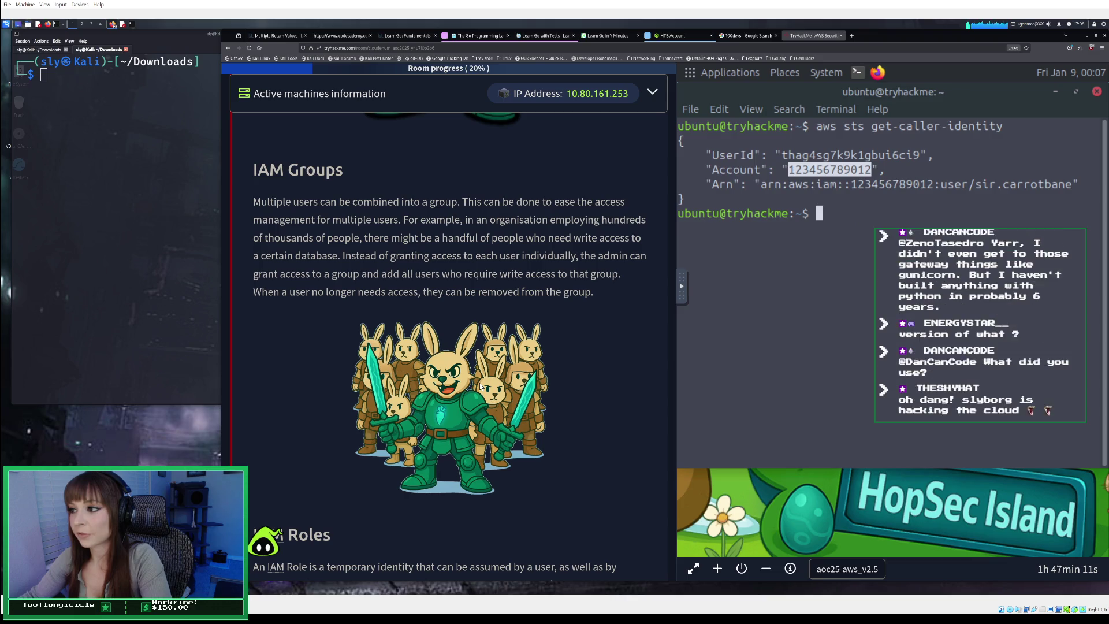
{"action": "left_click", "coordinate": [851, 36]}
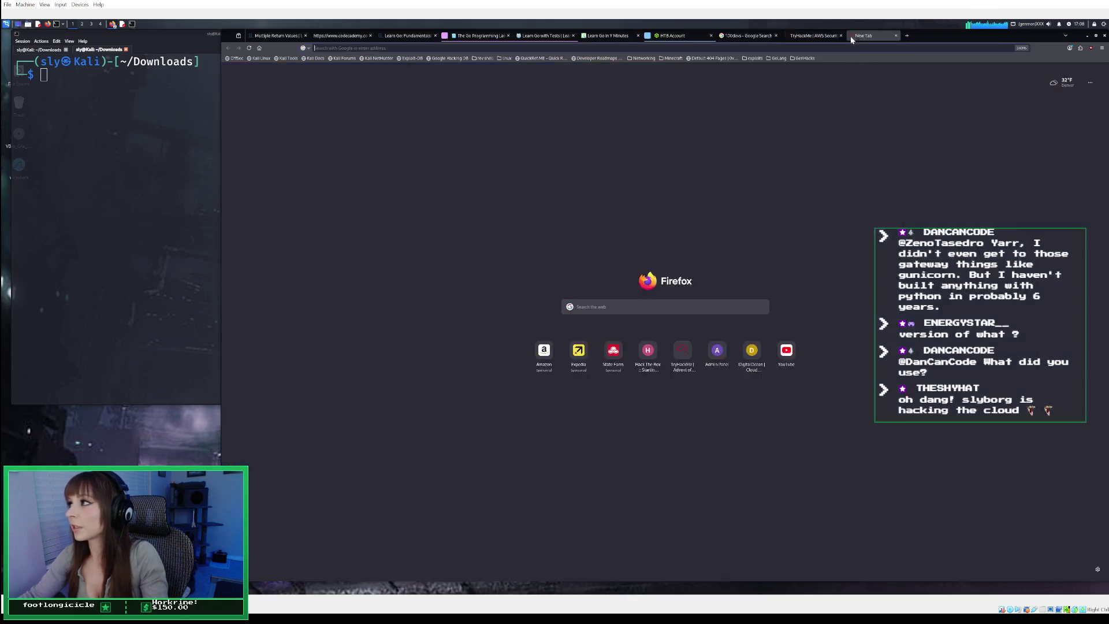
Search Google for 'linux user and permission management'
{"action": "left_click", "coordinate": [839, 50]}
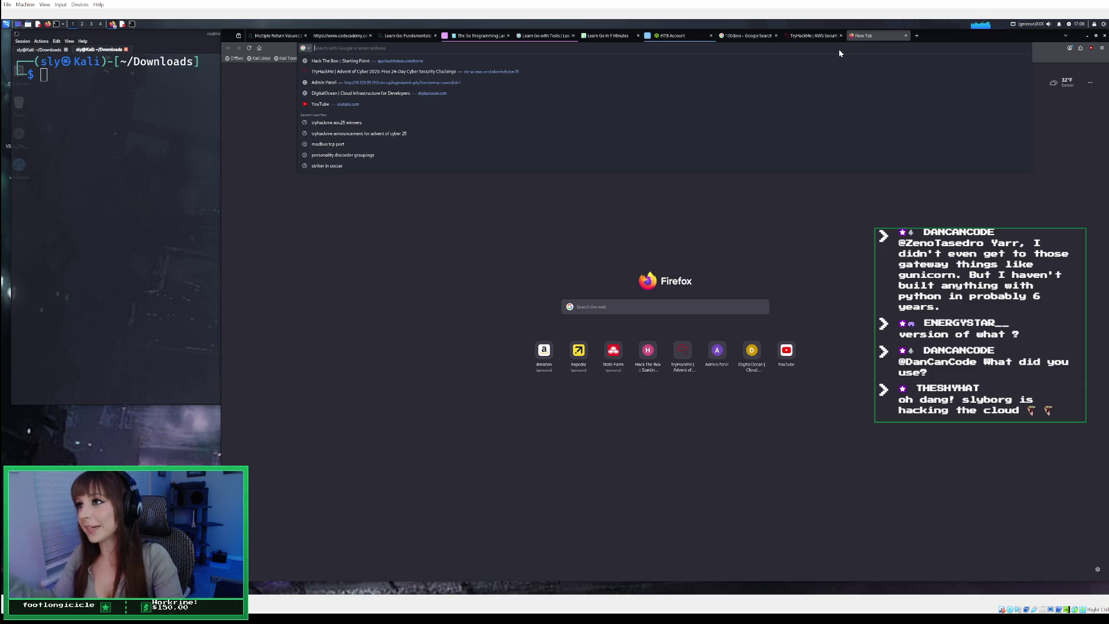
{"action": "mouse_move", "coordinate": [814, 38]}
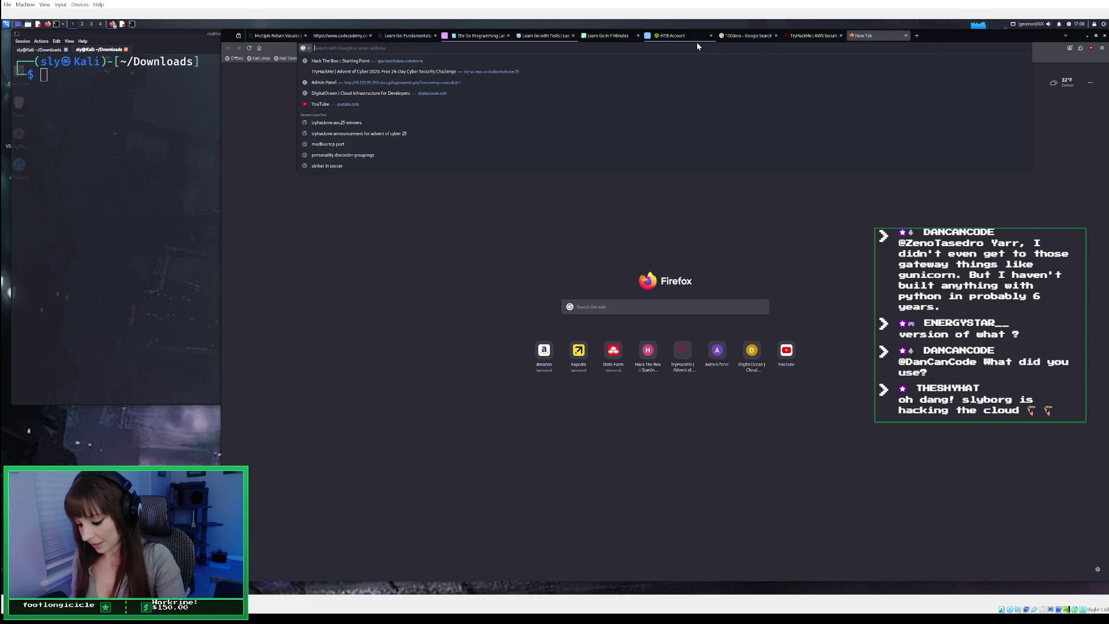
{"action": "type", "text": "linux user and permis"}
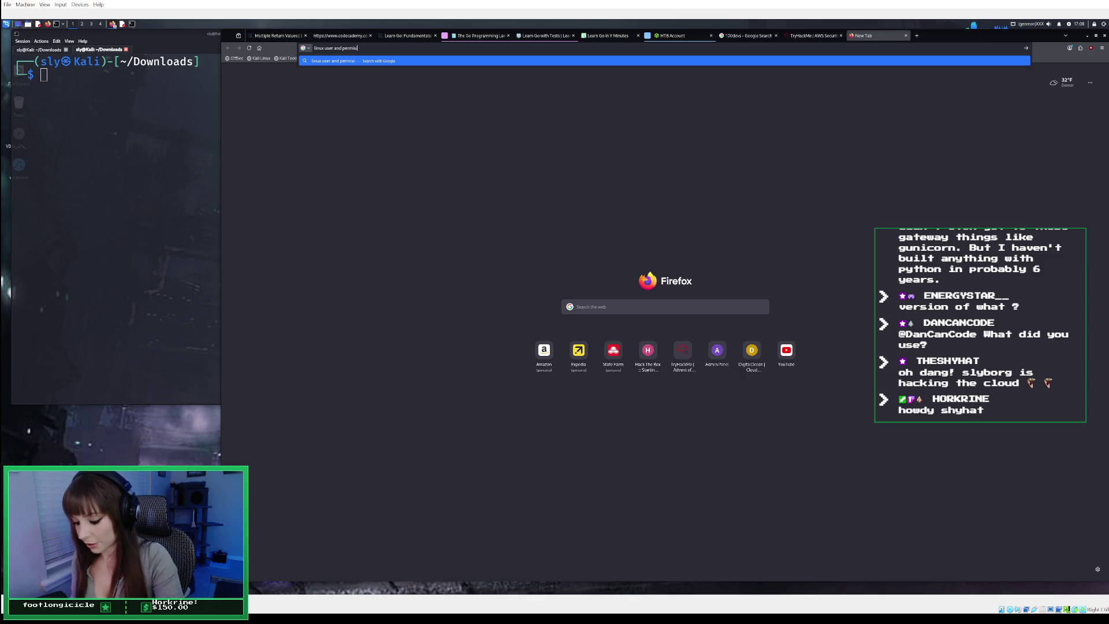
{"action": "type", "text": "sion managemn"}
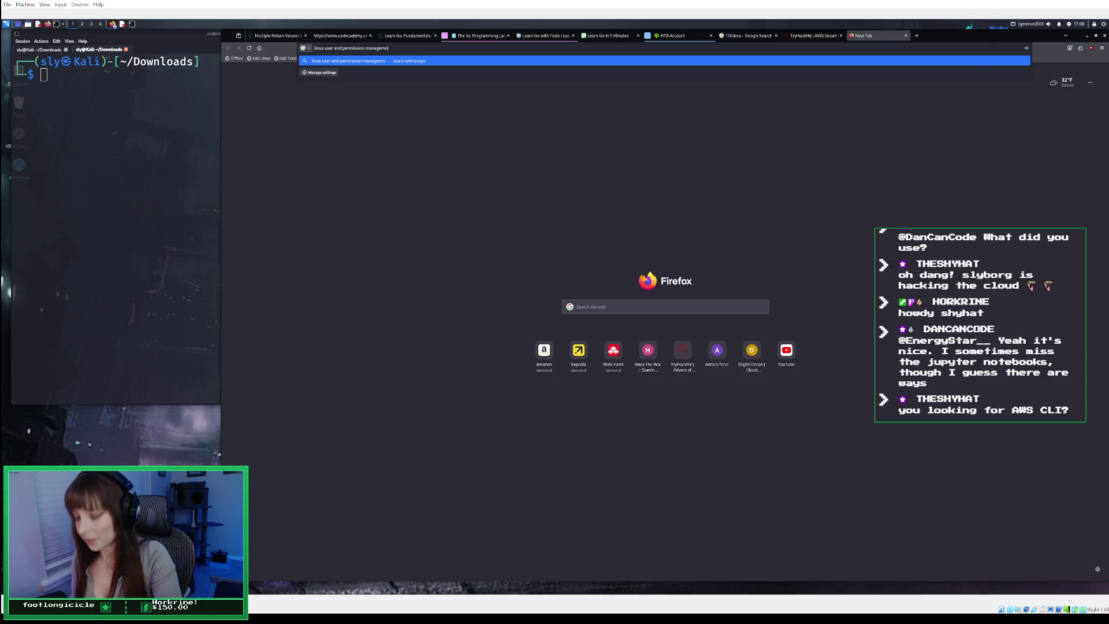
{"action": "key", "text": "BackSpace"}
{"action": "key", "text": "BackSpace"}
{"action": "type", "text": "ent"}
{"action": "key", "text": "Return"}
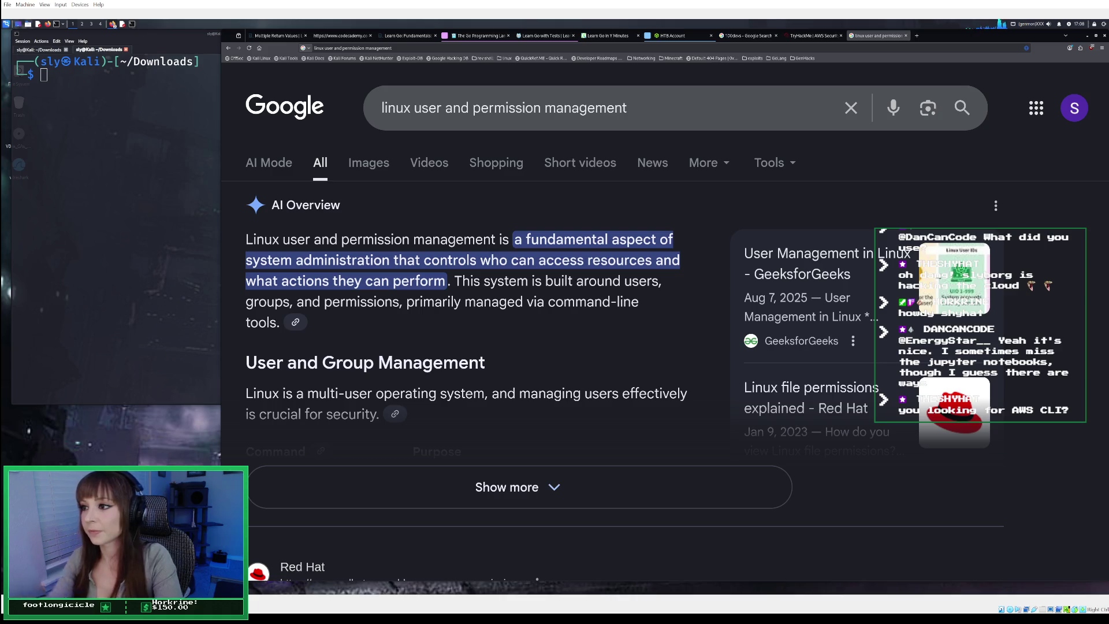
Expand and read the AI Overview, then close the Google results tab
{"action": "left_click", "coordinate": [472, 488]}
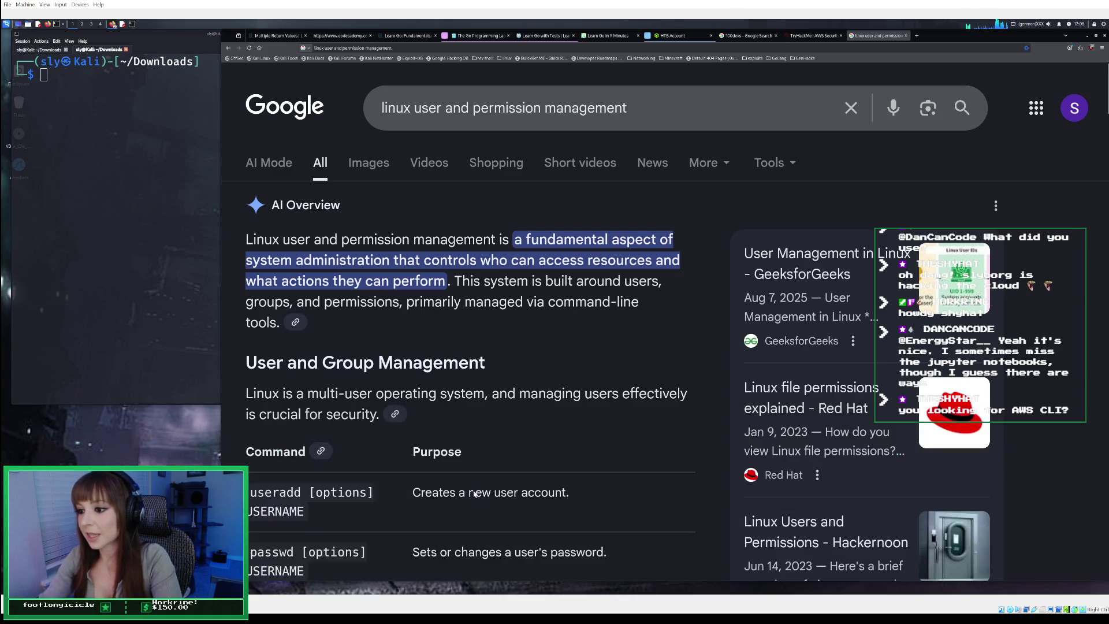
{"action": "scroll", "coordinate": [473, 492], "scroll_direction": "down", "scroll_amount": 2}
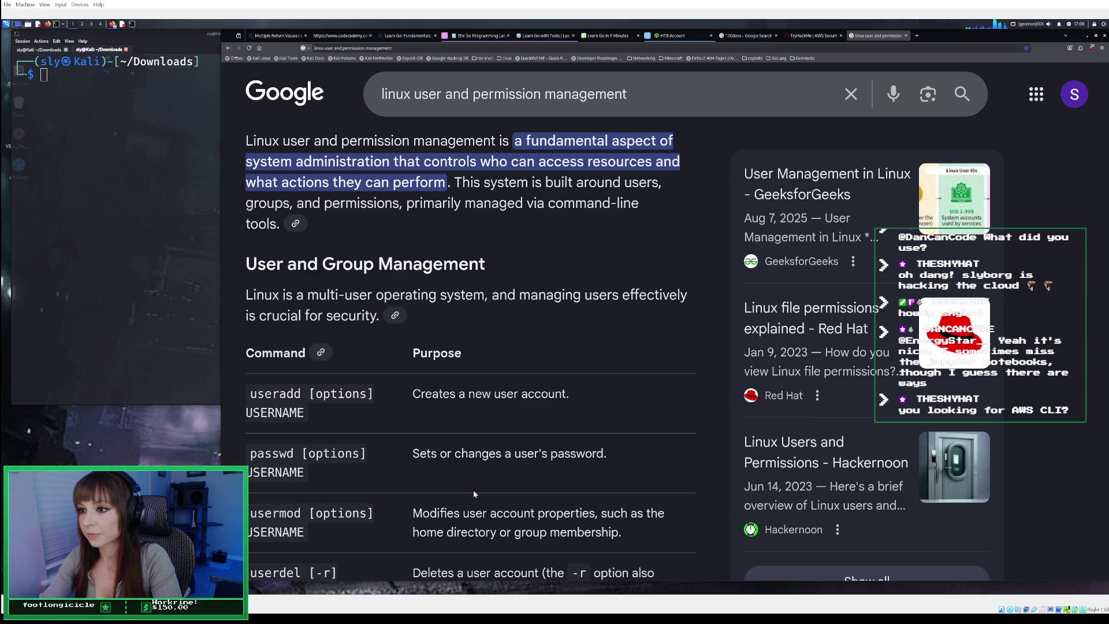
{"action": "scroll", "coordinate": [474, 494], "scroll_direction": "down", "scroll_amount": 15}
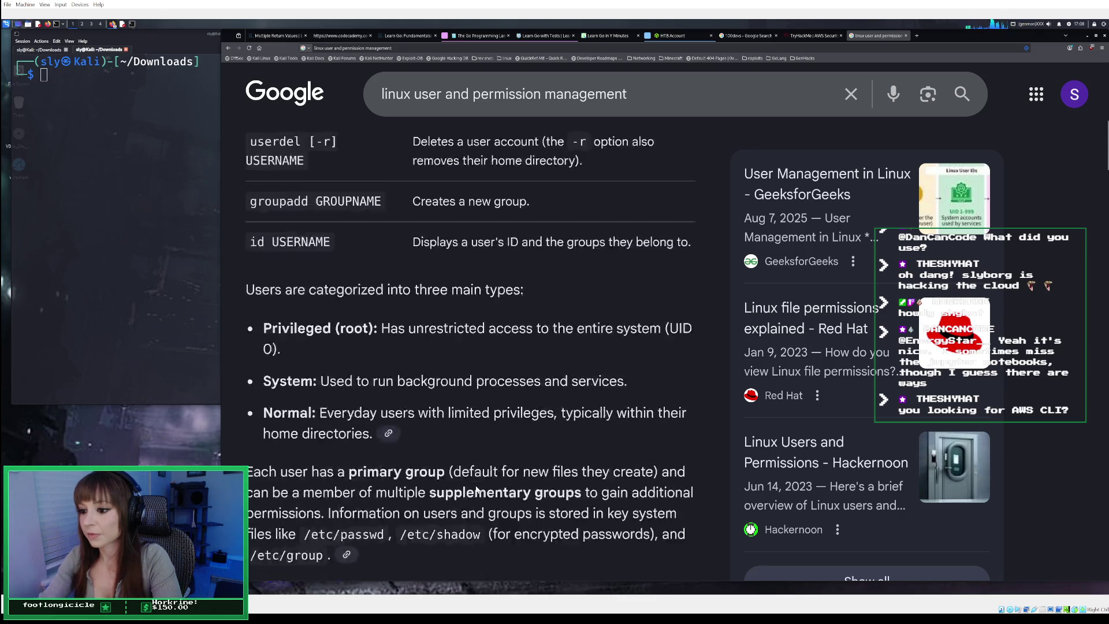
{"action": "scroll", "coordinate": [476, 489], "scroll_direction": "down", "scroll_amount": 6}
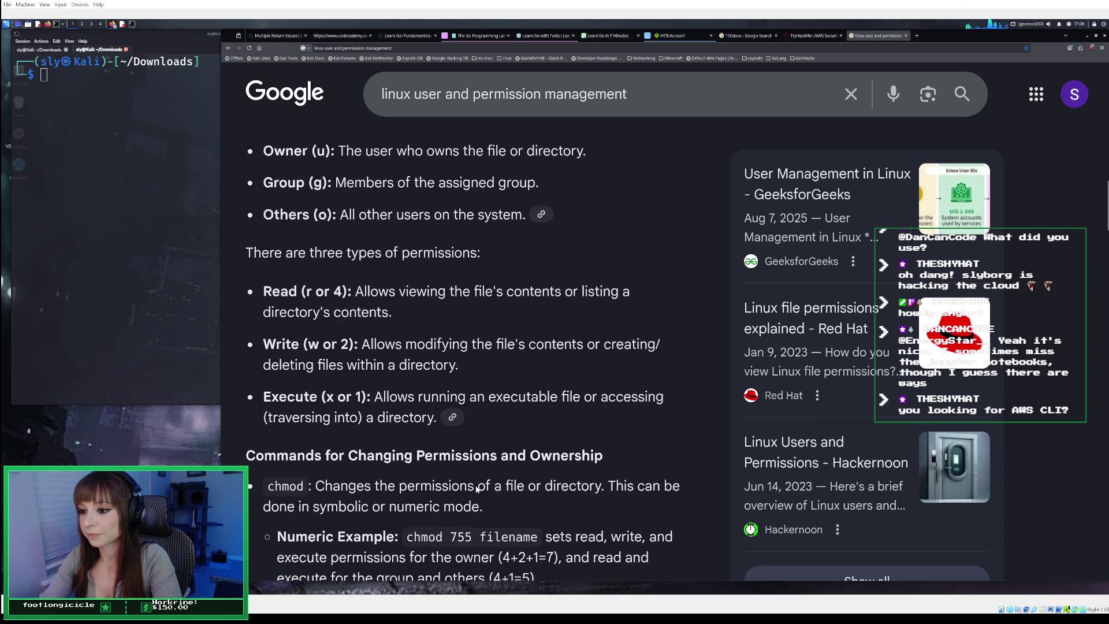
{"action": "scroll", "coordinate": [476, 489], "scroll_direction": "down", "scroll_amount": 4}
{"action": "scroll", "coordinate": [476, 490], "scroll_direction": "up", "scroll_amount": 3}
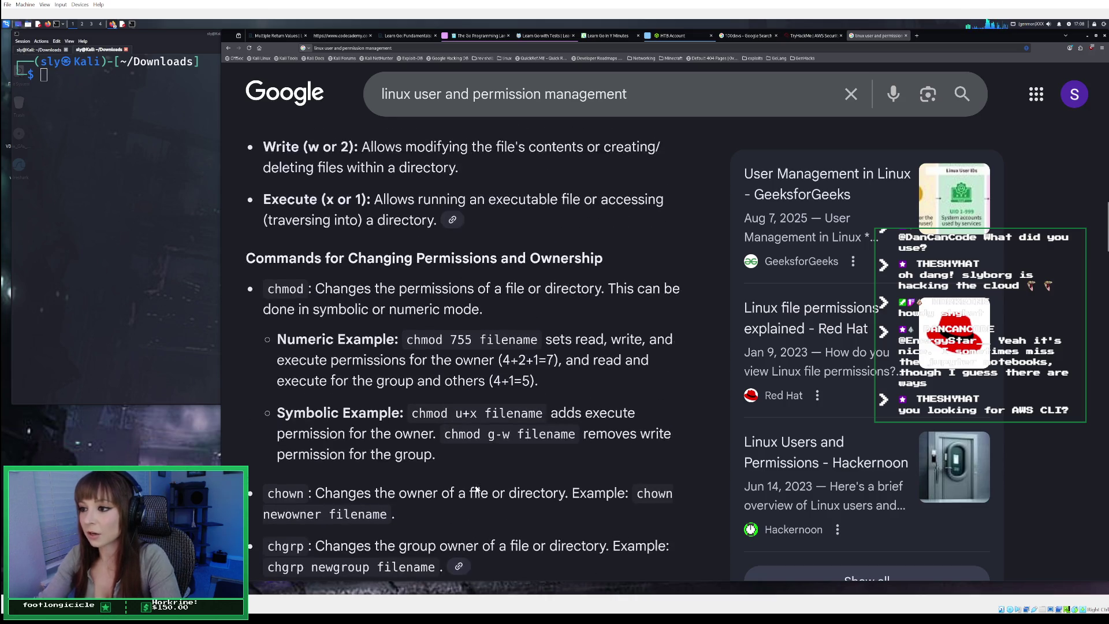
{"action": "scroll", "coordinate": [477, 488], "scroll_direction": "up", "scroll_amount": 4}
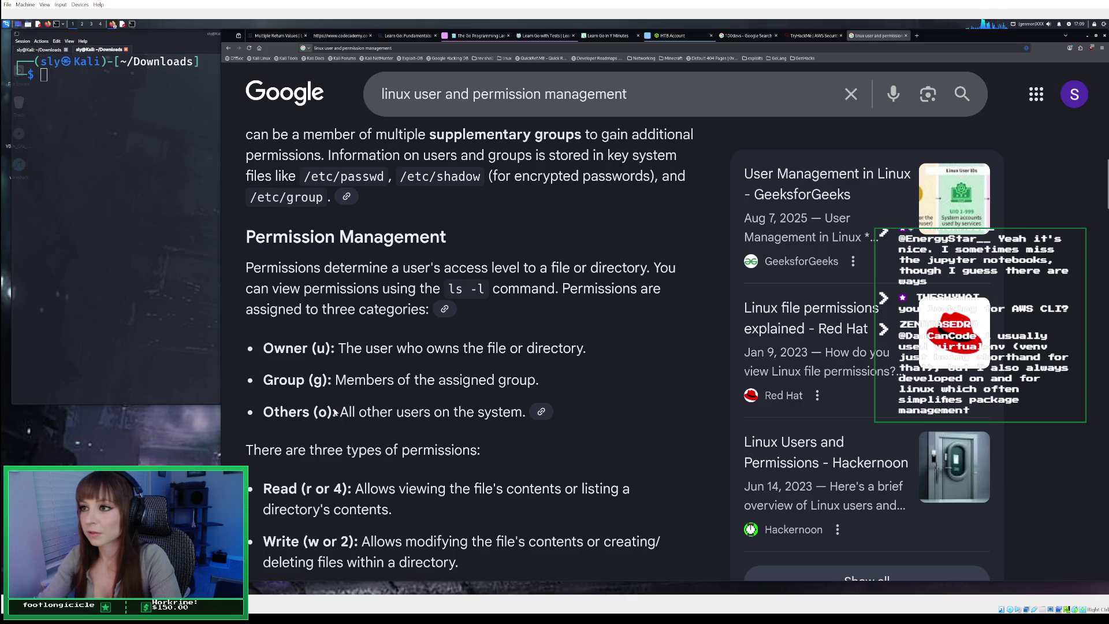
{"action": "scroll", "coordinate": [335, 412], "scroll_direction": "down", "scroll_amount": 12}
{"action": "key", "text": "ctrl+w"}
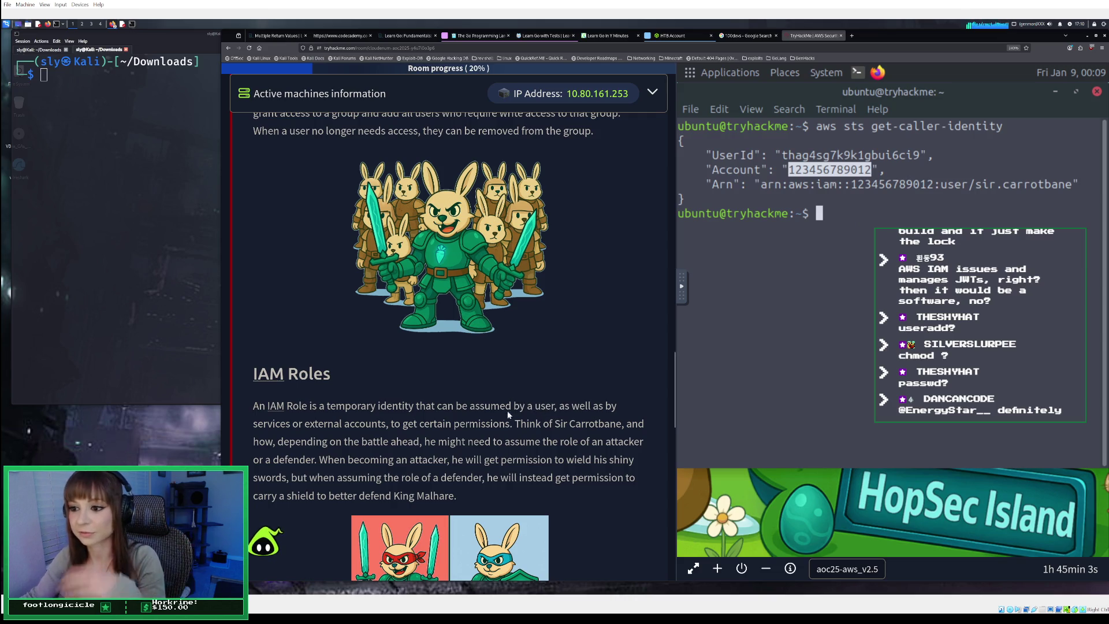
{"action": "scroll", "coordinate": [508, 414], "scroll_direction": "down", "scroll_amount": 1}
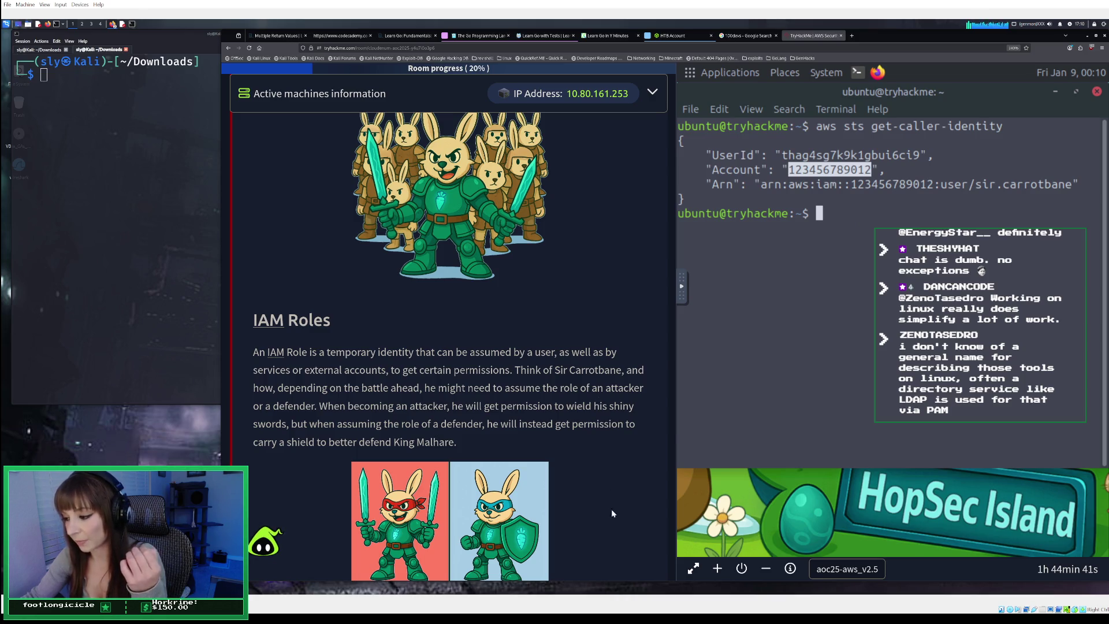
In Obsidian, clear the old aws search, try and clear a 'perm' search, then open Graph view
{"action": "key", "text": "alt+Tab"}
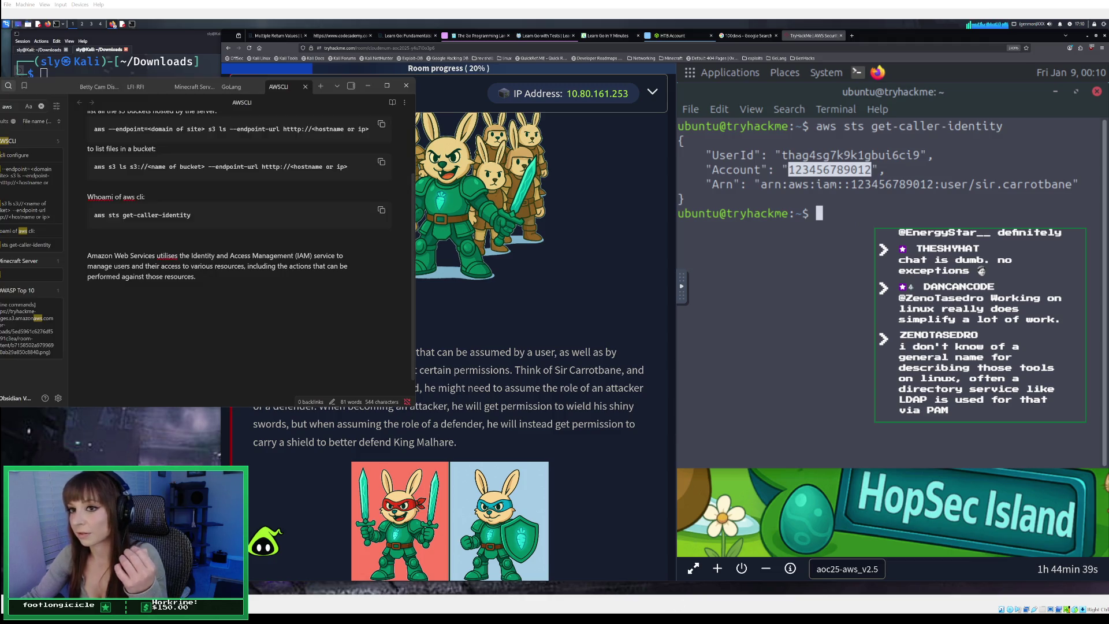
{"action": "left_click", "coordinate": [42, 107]}
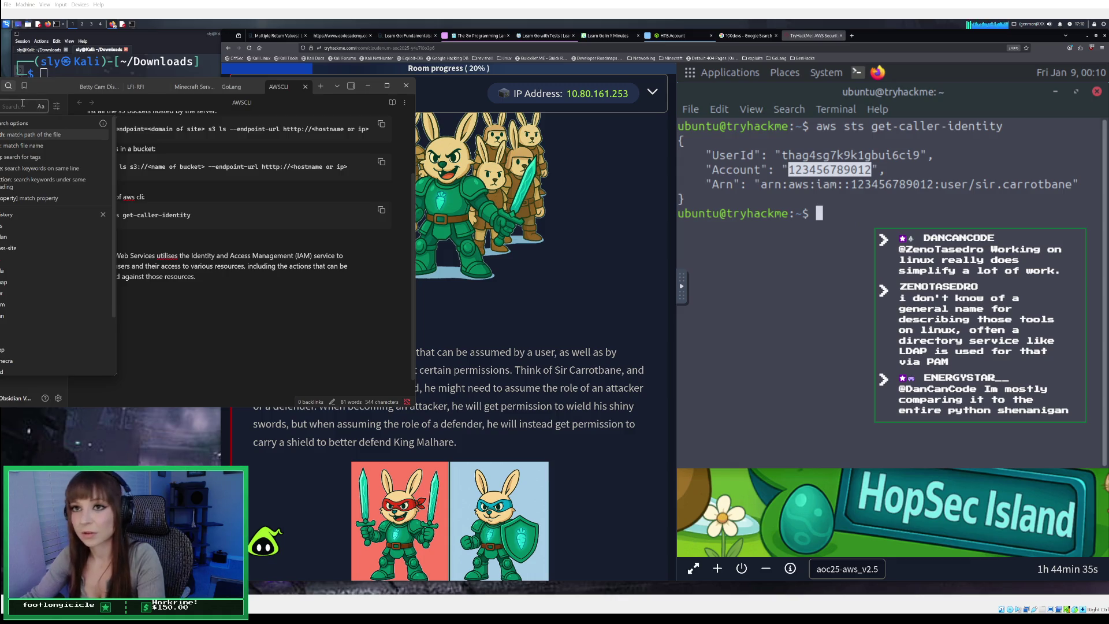
{"action": "left_click", "coordinate": [87, 244]}
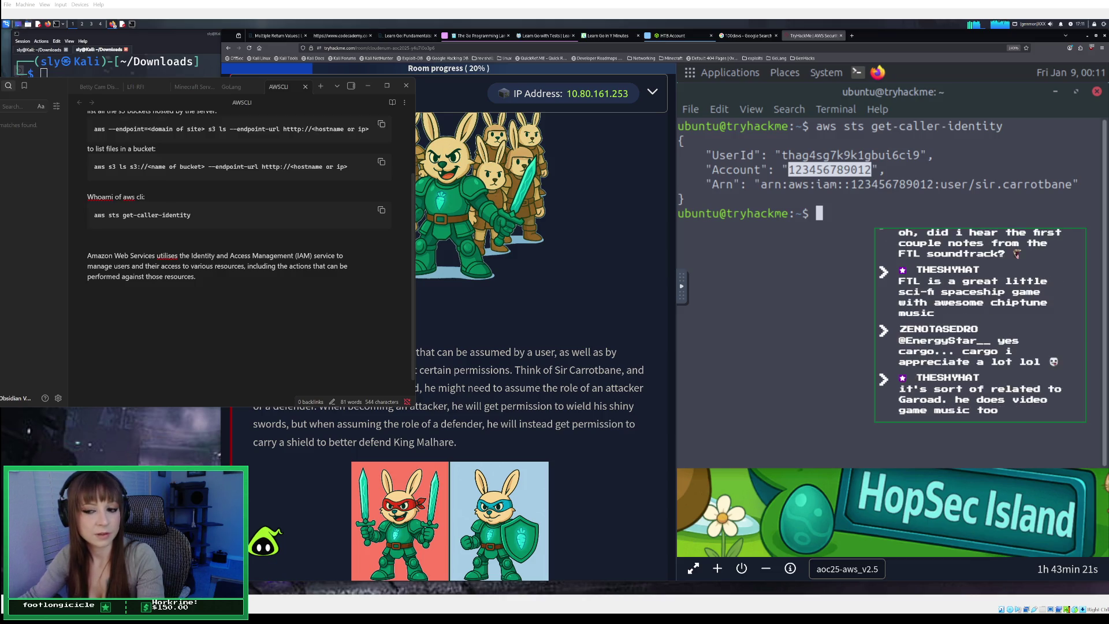
{"action": "left_click", "coordinate": [19, 106]}
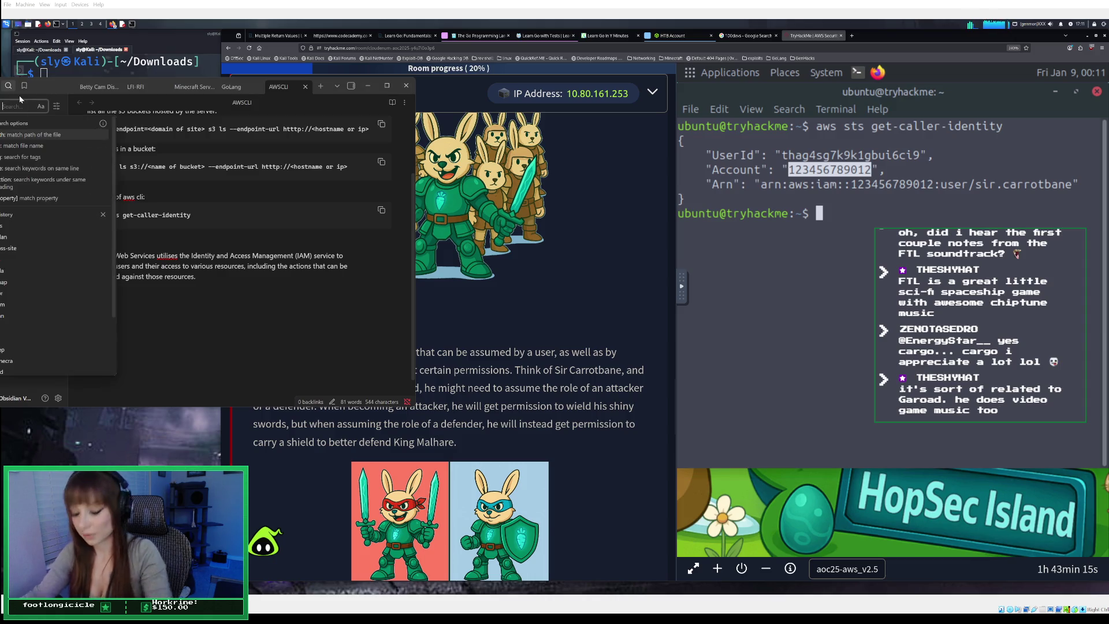
{"action": "type", "text": "permi"}
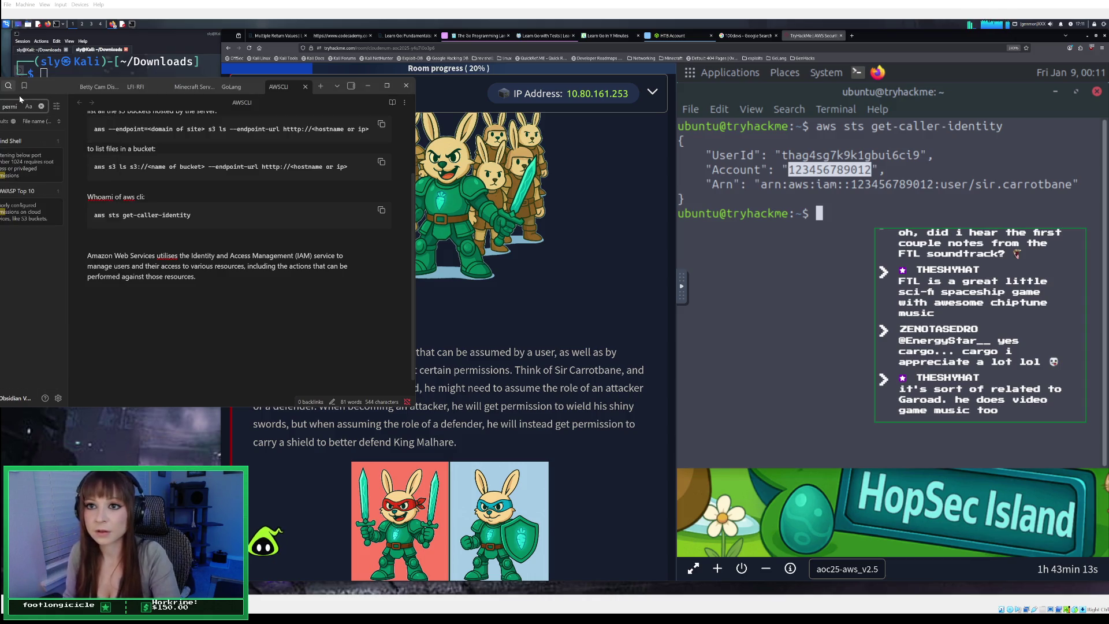
{"action": "key", "text": "BackSpace"}
{"action": "key", "text": "BackSpace"}
{"action": "key", "text": "BackSpace"}
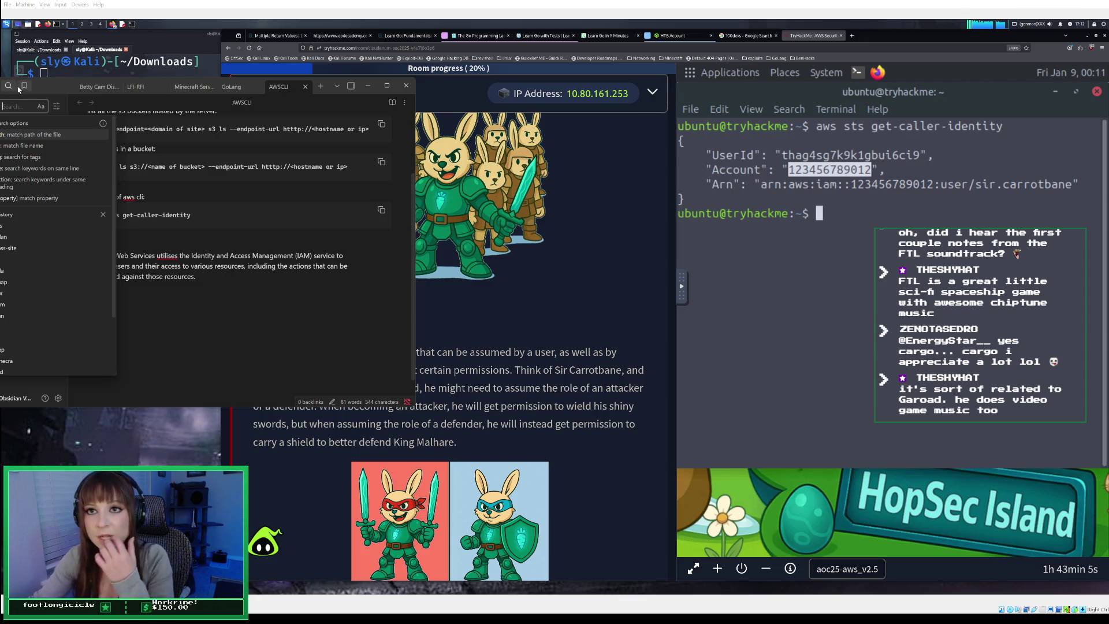
{"action": "key", "text": "ctrl+g"}
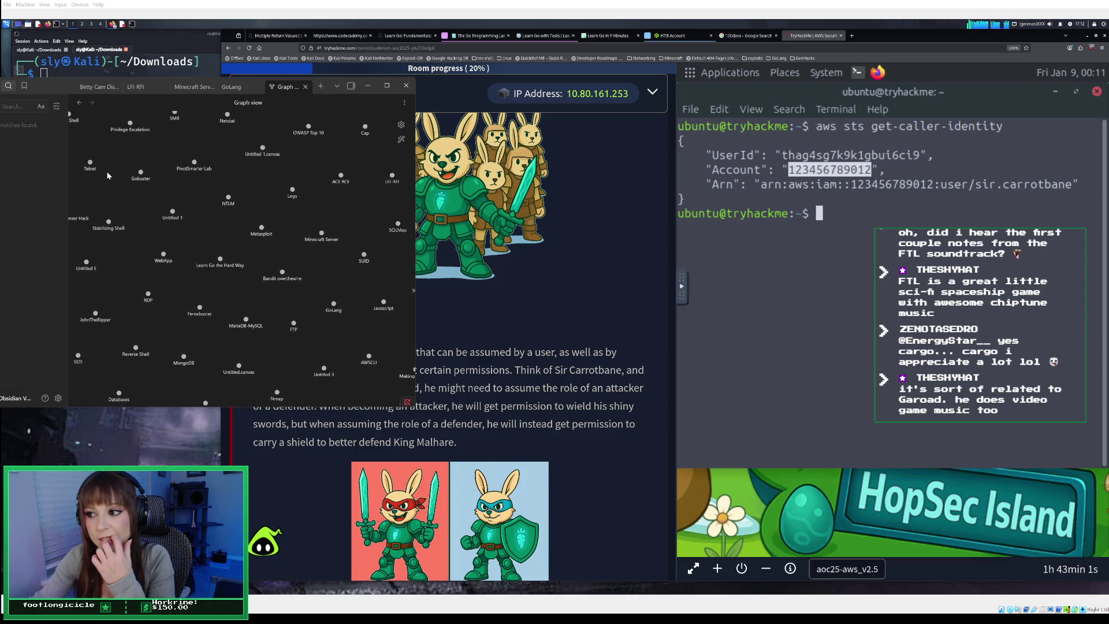
Pan the notes graph to see the other notes, then minimize Obsidian
{"action": "mouse_move", "coordinate": [262, 276]}
{"action": "left_mouse_down"}
{"action": "mouse_move", "coordinate": [245, 235]}
{"action": "mouse_move", "coordinate": [195, 175]}
{"action": "mouse_move", "coordinate": [170, 273]}
{"action": "mouse_move", "coordinate": [176, 321]}
{"action": "mouse_move", "coordinate": [190, 367]}
{"action": "mouse_move", "coordinate": [223, 391]}
{"action": "mouse_move", "coordinate": [295, 383]}
{"action": "mouse_move", "coordinate": [340, 351]}
{"action": "mouse_move", "coordinate": [347, 214]}
{"action": "mouse_move", "coordinate": [335, 138]}
{"action": "mouse_move", "coordinate": [259, 386]}
{"action": "left_mouse_up"}
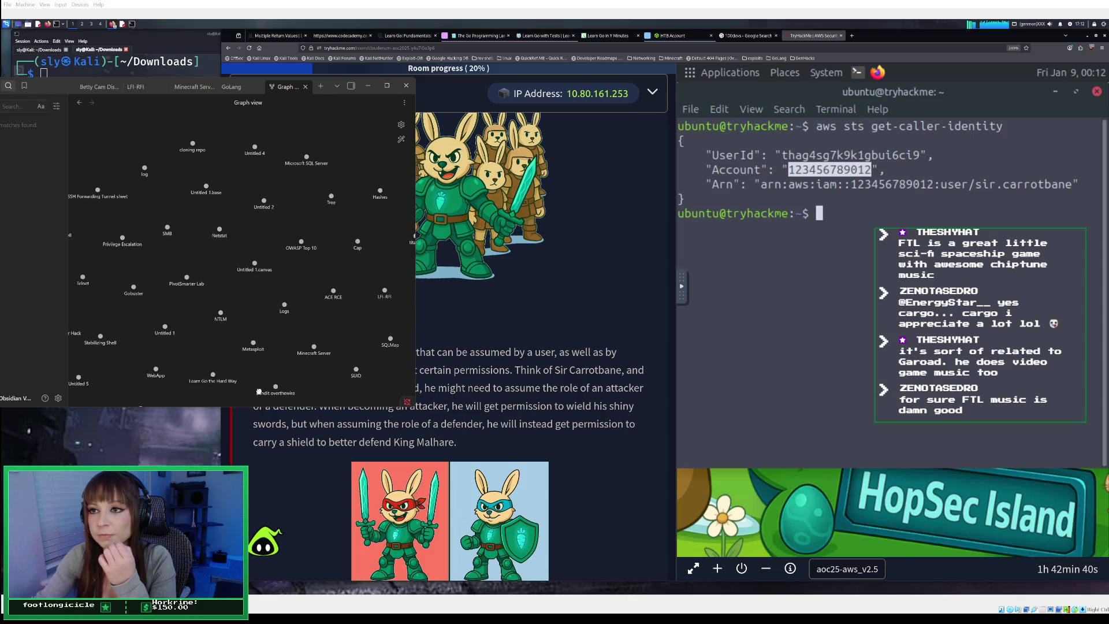
{"action": "mouse_move", "coordinate": [259, 390]}
{"action": "left_mouse_down"}
{"action": "mouse_move", "coordinate": [225, 169]}
{"action": "mouse_move", "coordinate": [191, 176]}
{"action": "mouse_move", "coordinate": [157, 254]}
{"action": "mouse_move", "coordinate": [156, 289]}
{"action": "left_mouse_up"}
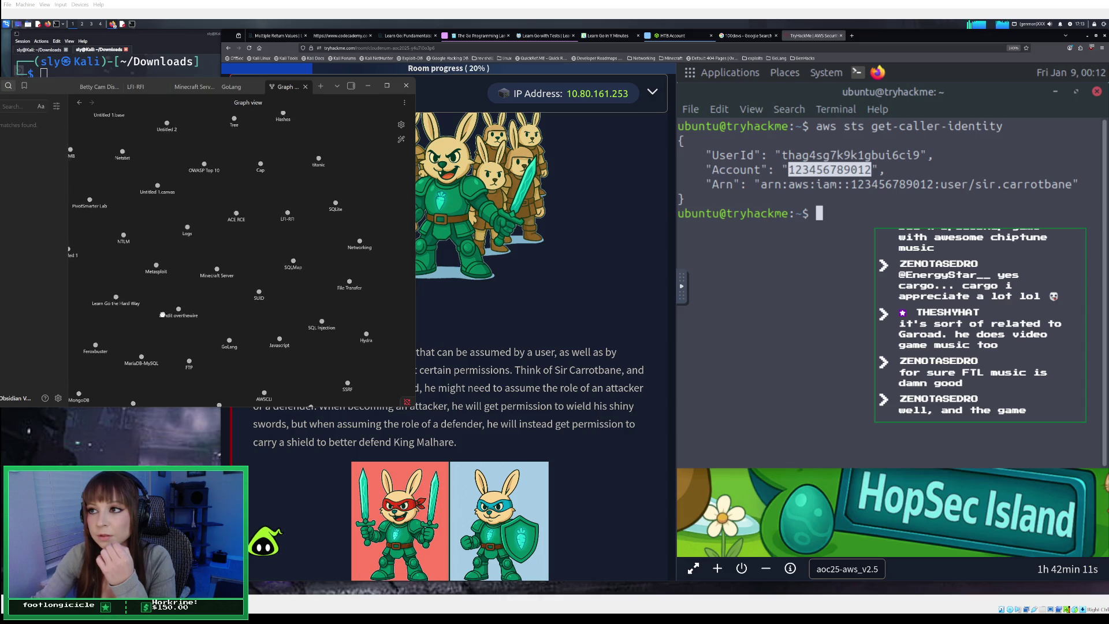
{"action": "left_click", "coordinate": [367, 85]}
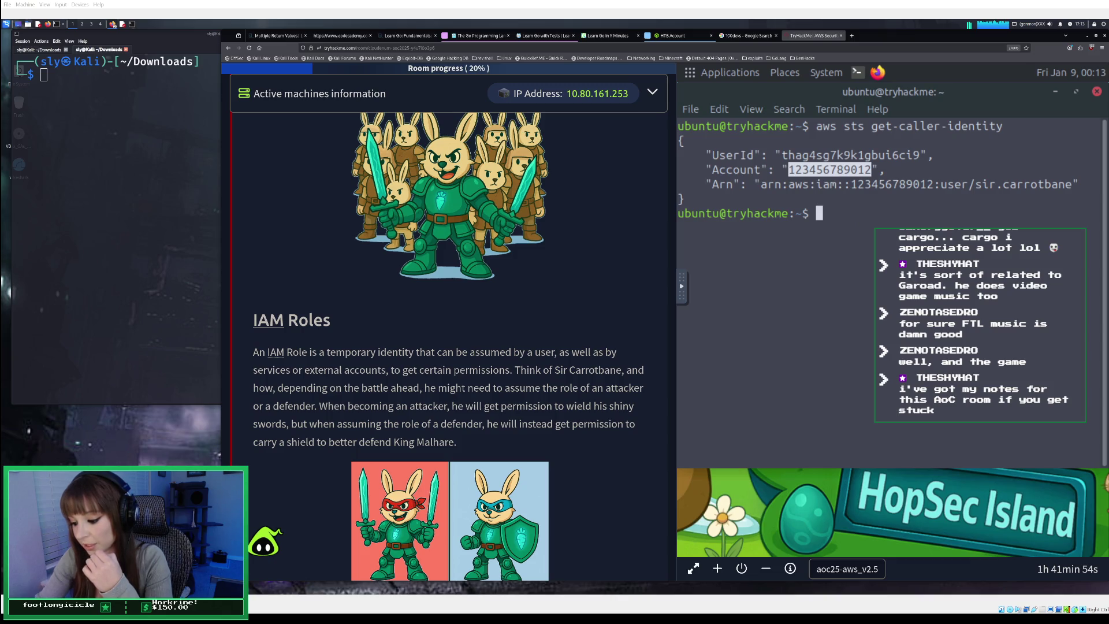
Scroll past the IAM Roles images to the IAM Policies heading and its policy example
{"action": "scroll", "coordinate": [449, 347], "scroll_direction": "down", "scroll_amount": 3}
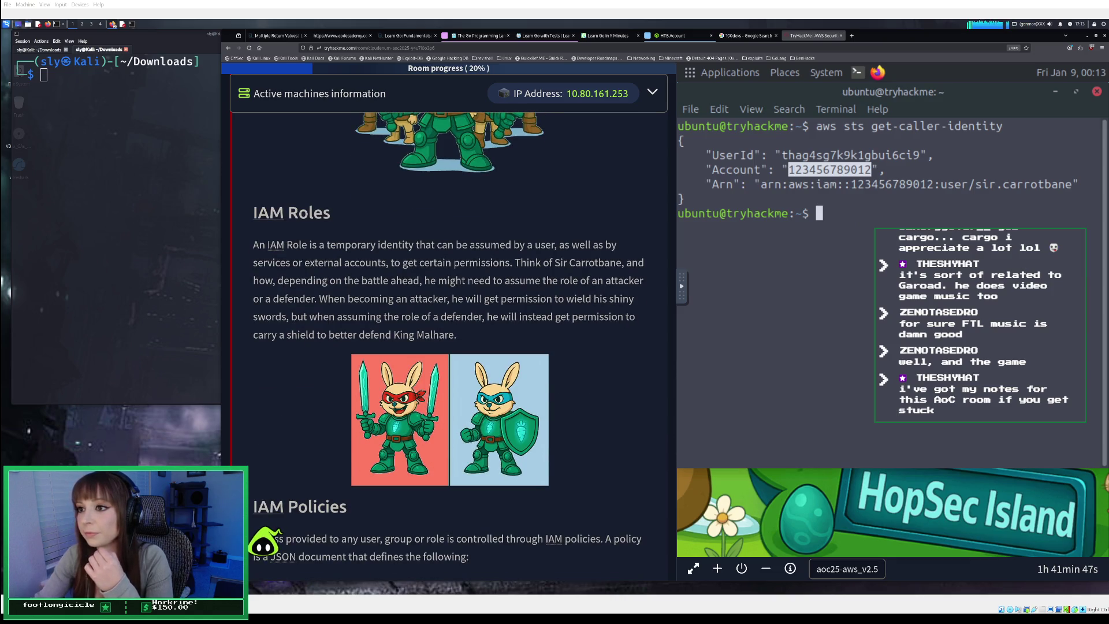
{"action": "scroll", "coordinate": [449, 347], "scroll_direction": "down", "scroll_amount": 1}
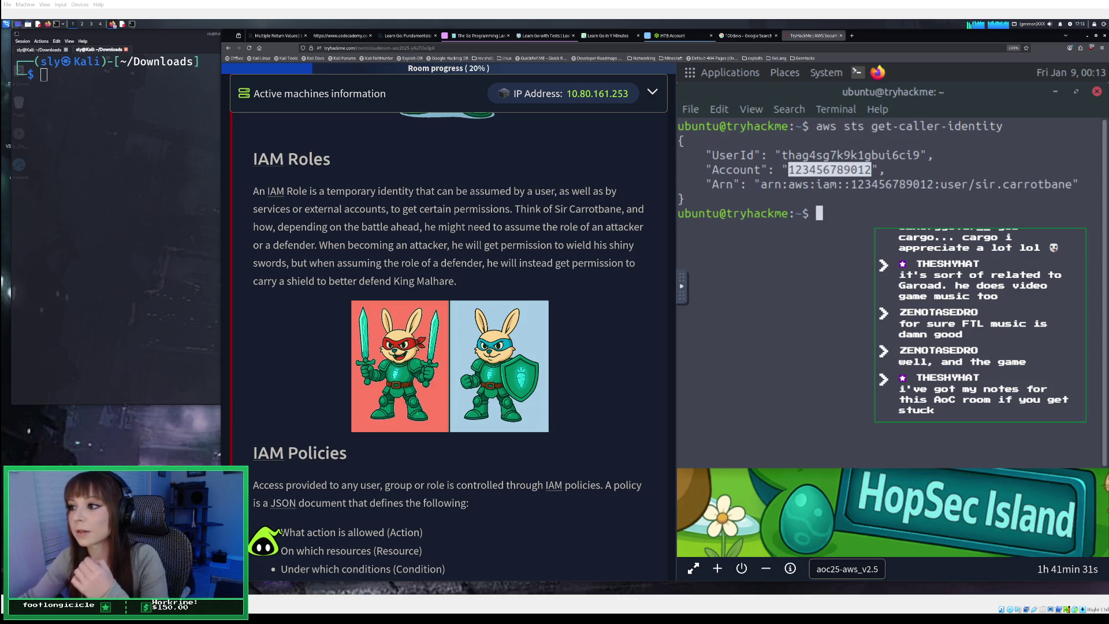
{"action": "scroll", "coordinate": [272, 537], "scroll_direction": "down", "scroll_amount": 1}
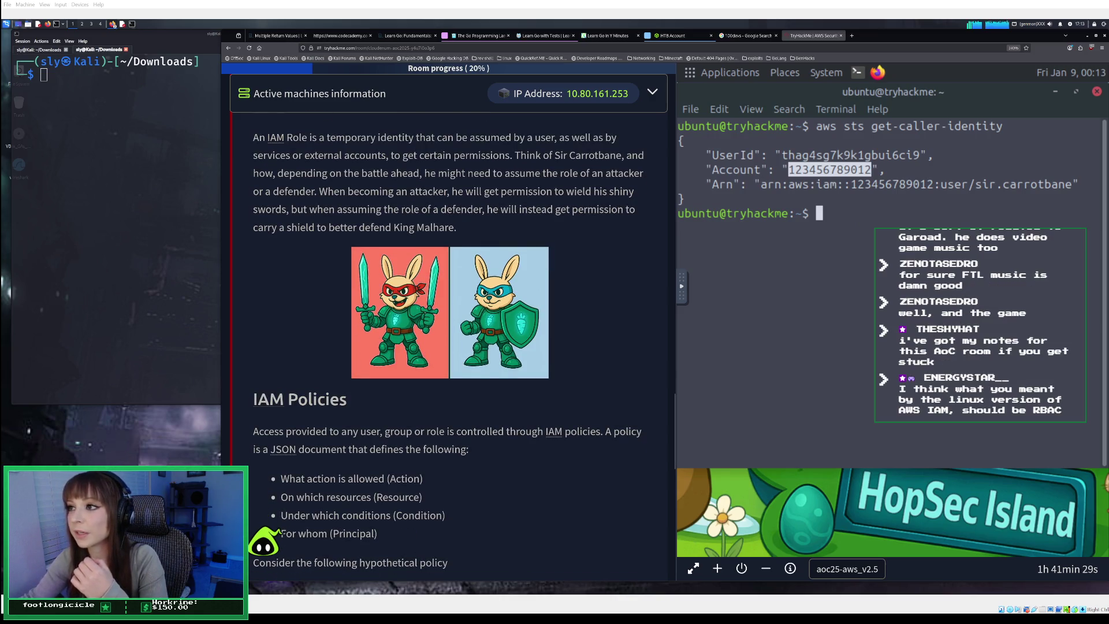
{"action": "scroll", "coordinate": [272, 537], "scroll_direction": "up", "scroll_amount": 1}
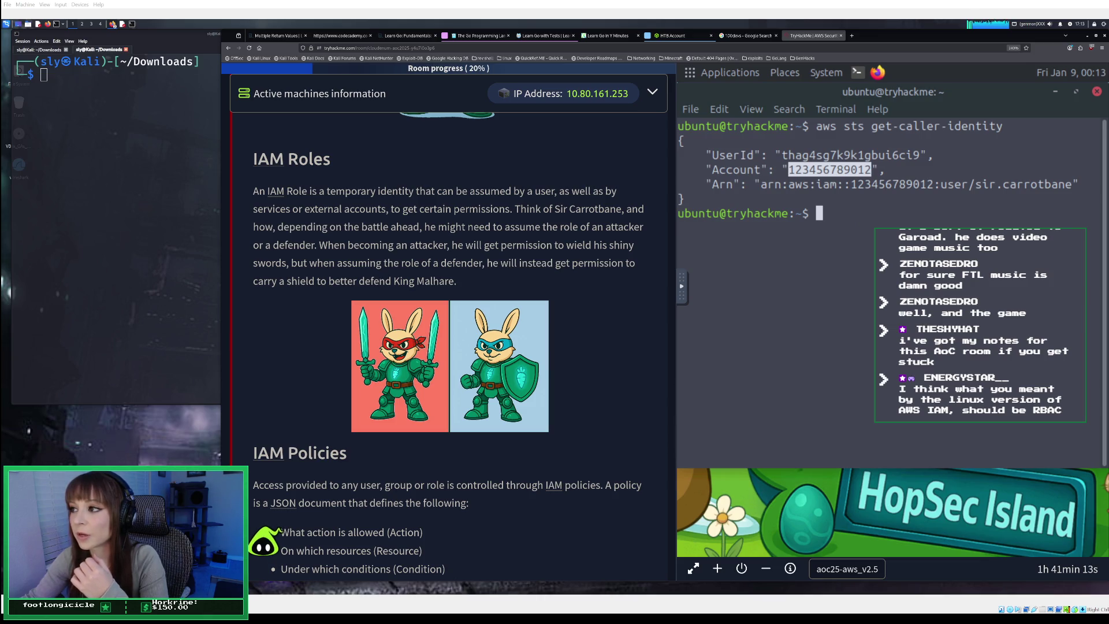
{"action": "scroll", "coordinate": [449, 346], "scroll_direction": "down", "scroll_amount": 2}
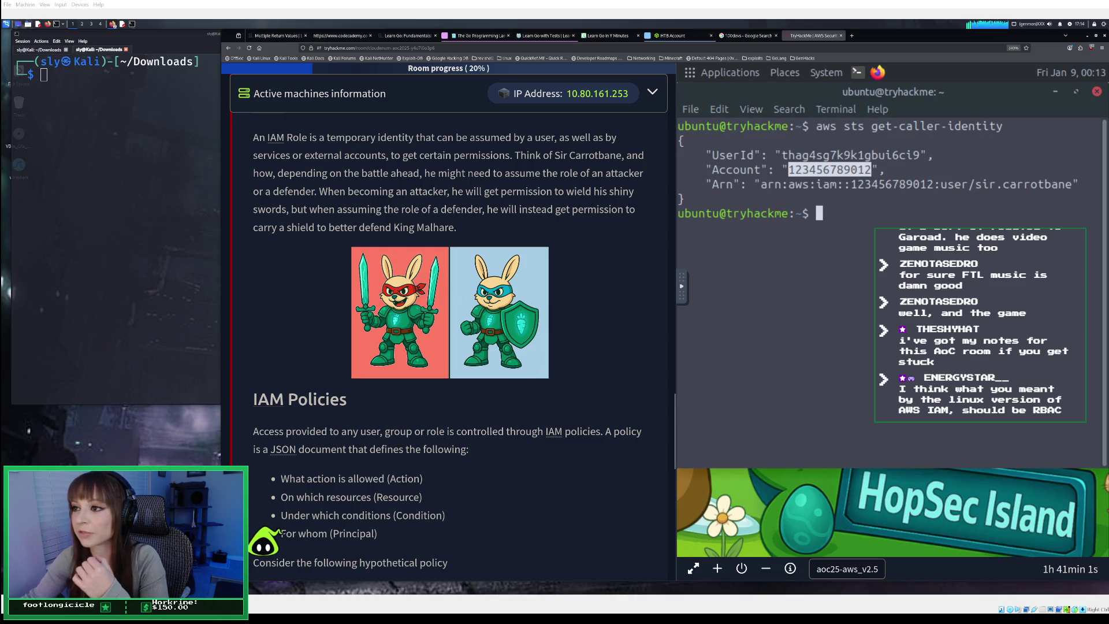
{"action": "scroll", "coordinate": [451, 347], "scroll_direction": "down", "scroll_amount": 2}
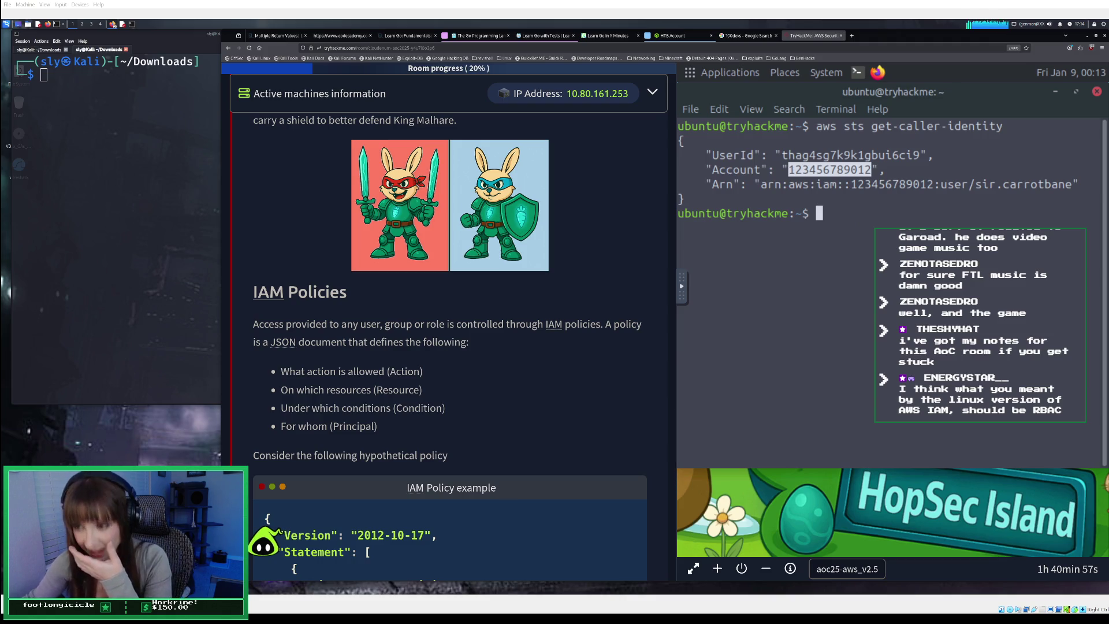
Scroll through the IAM Policy JSON granting Alice s3:GetObject down to the first question's answer field
{"action": "scroll", "coordinate": [450, 347], "scroll_direction": "down", "scroll_amount": 2}
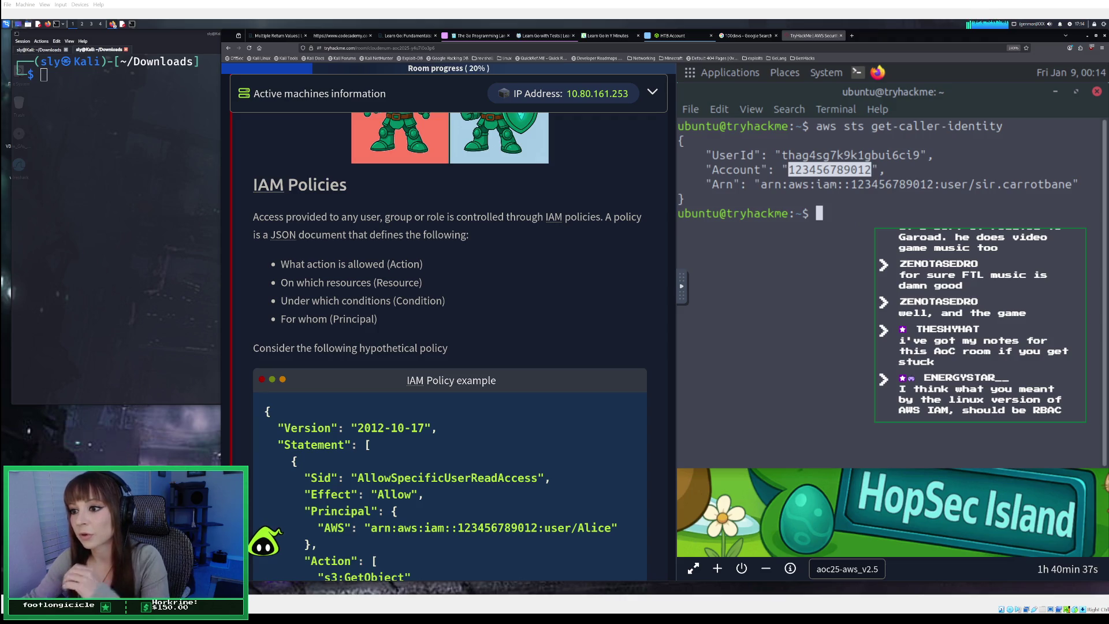
{"action": "scroll", "coordinate": [451, 346], "scroll_direction": "down", "scroll_amount": 3}
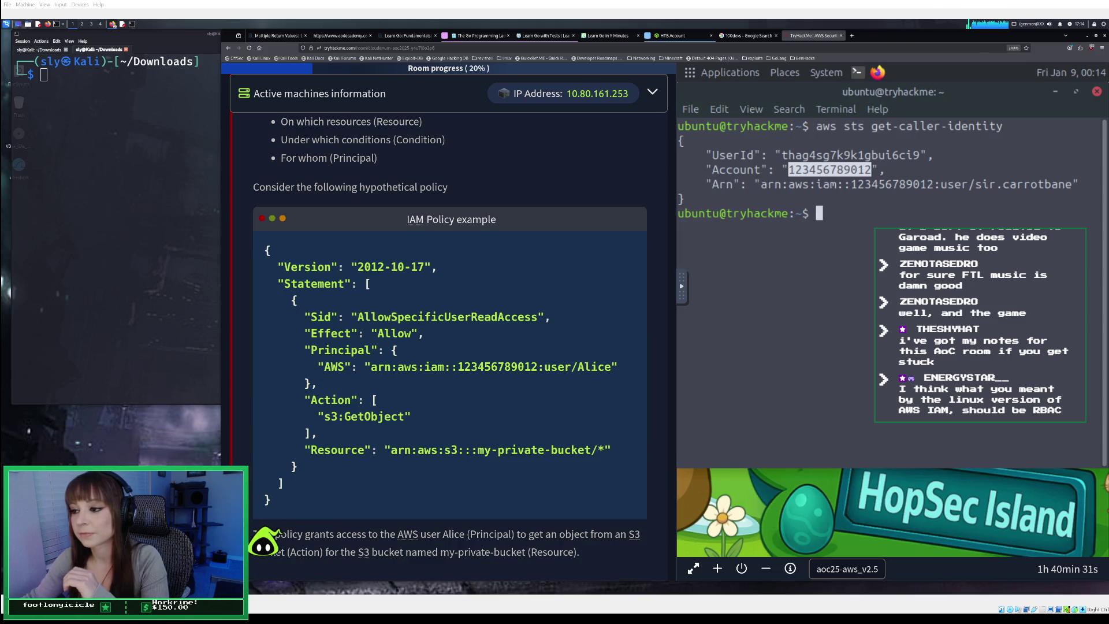
{"action": "scroll", "coordinate": [450, 346], "scroll_direction": "down", "scroll_amount": 1}
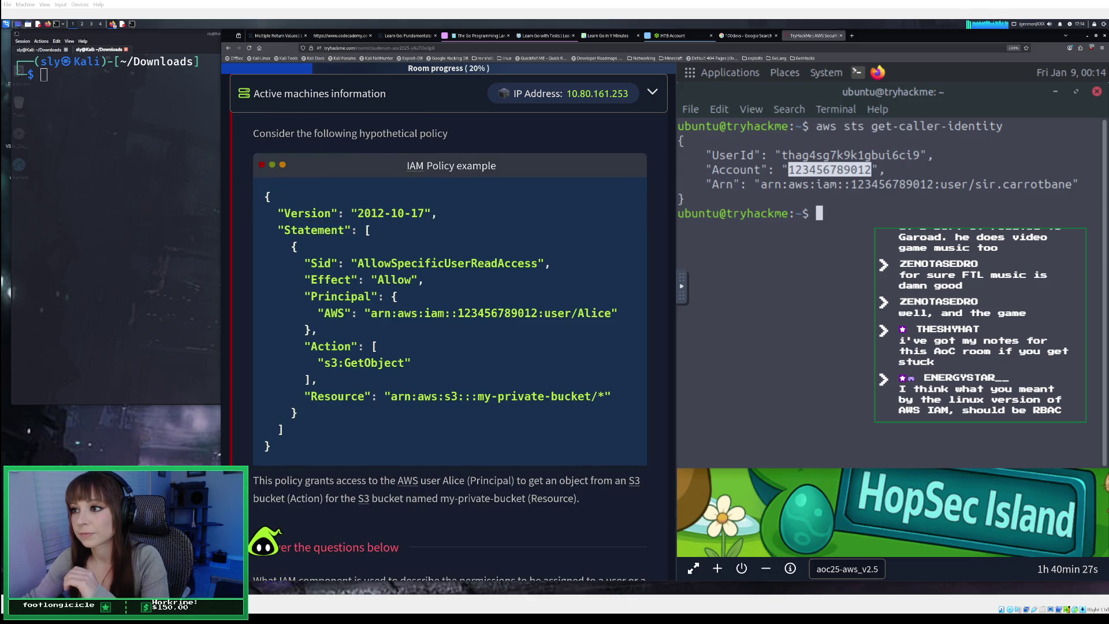
{"action": "scroll", "coordinate": [451, 347], "scroll_direction": "down", "scroll_amount": 1}
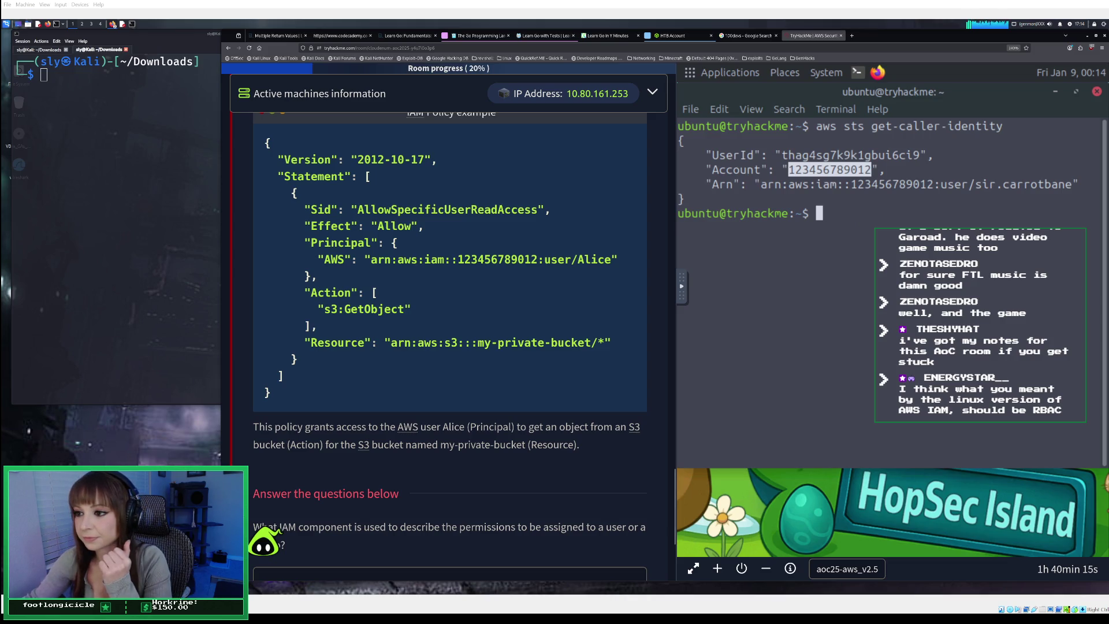
{"action": "scroll", "coordinate": [264, 540], "scroll_direction": "down", "scroll_amount": 1}
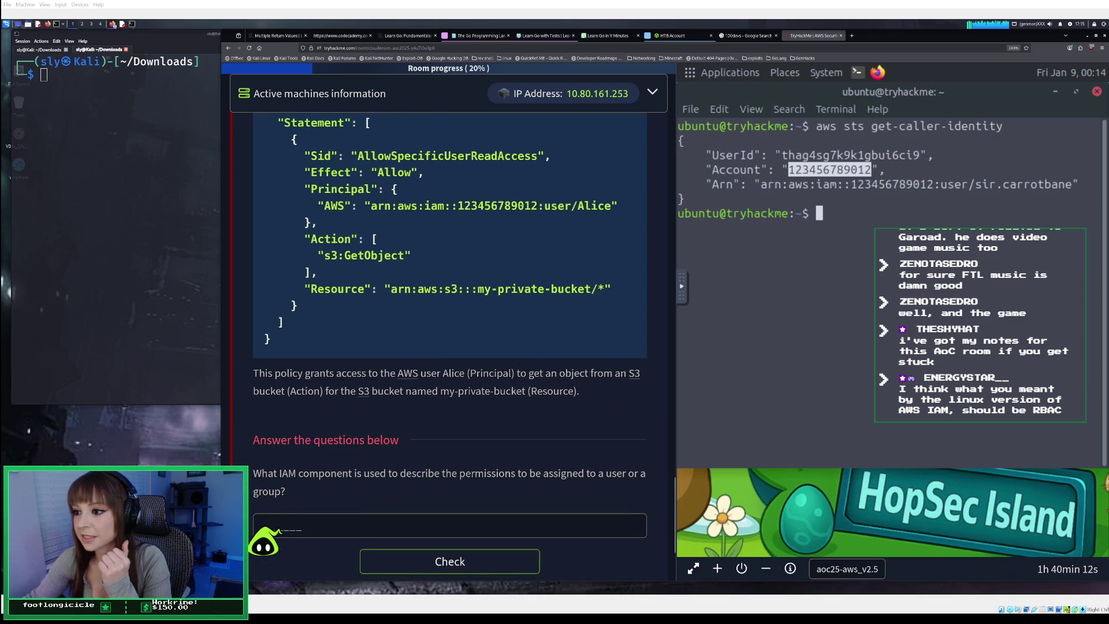
{"action": "scroll", "coordinate": [264, 540], "scroll_direction": "up", "scroll_amount": 2}
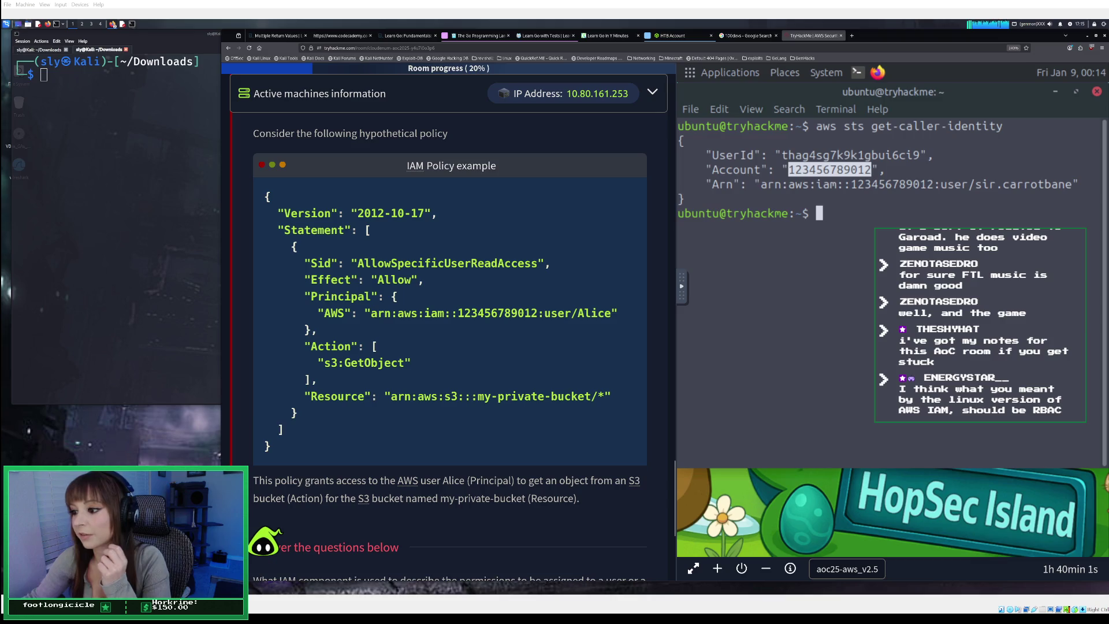
{"action": "scroll", "coordinate": [450, 346], "scroll_direction": "down", "scroll_amount": 3}
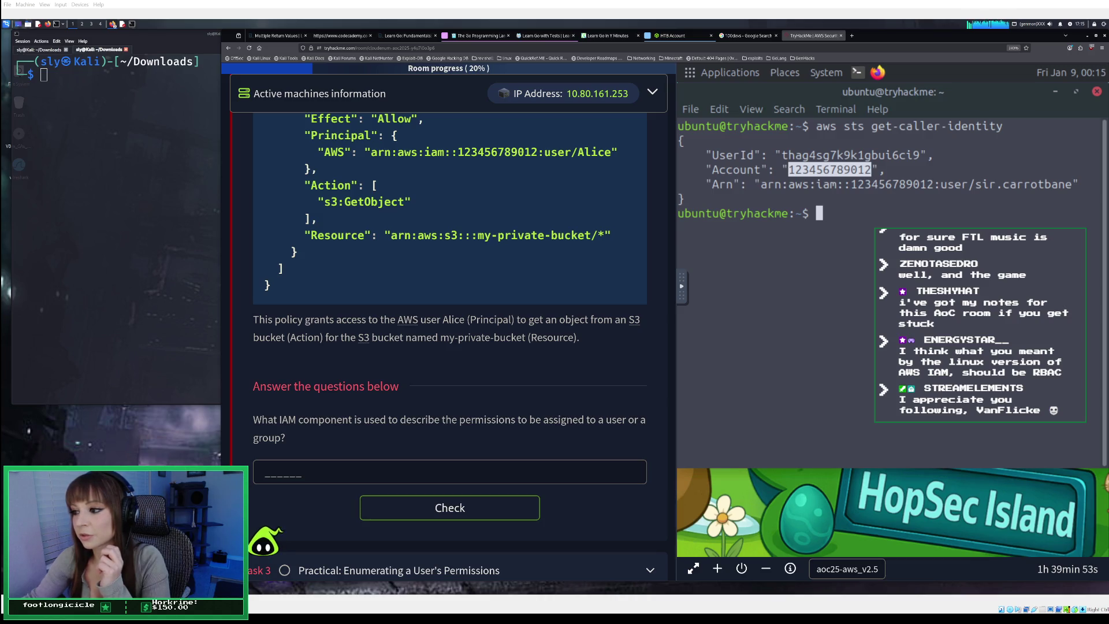
{"action": "left_click", "coordinate": [302, 473]}
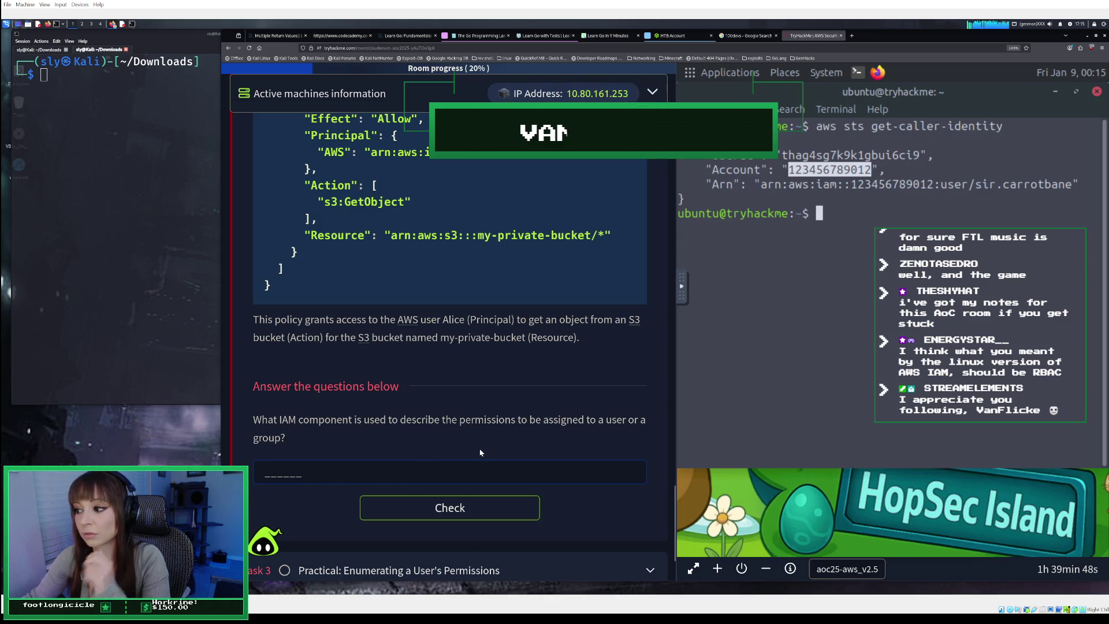
{"action": "type", "text": "roles"}
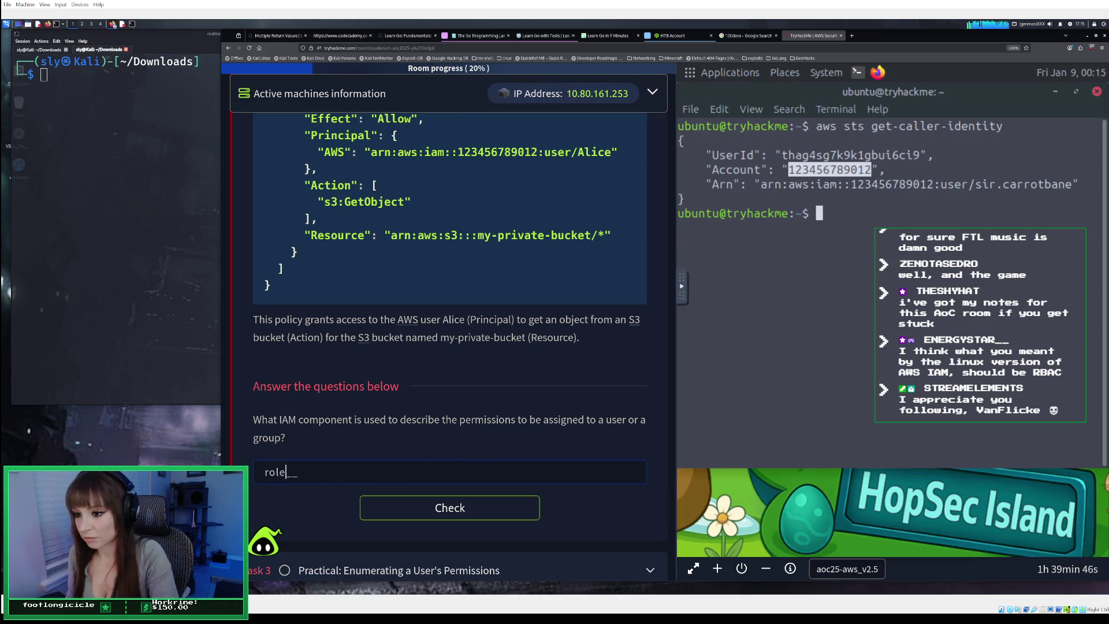
{"action": "key", "text": "BackSpace"}
{"action": "key", "text": "BackSpace"}
{"action": "key", "text": "BackSpace"}
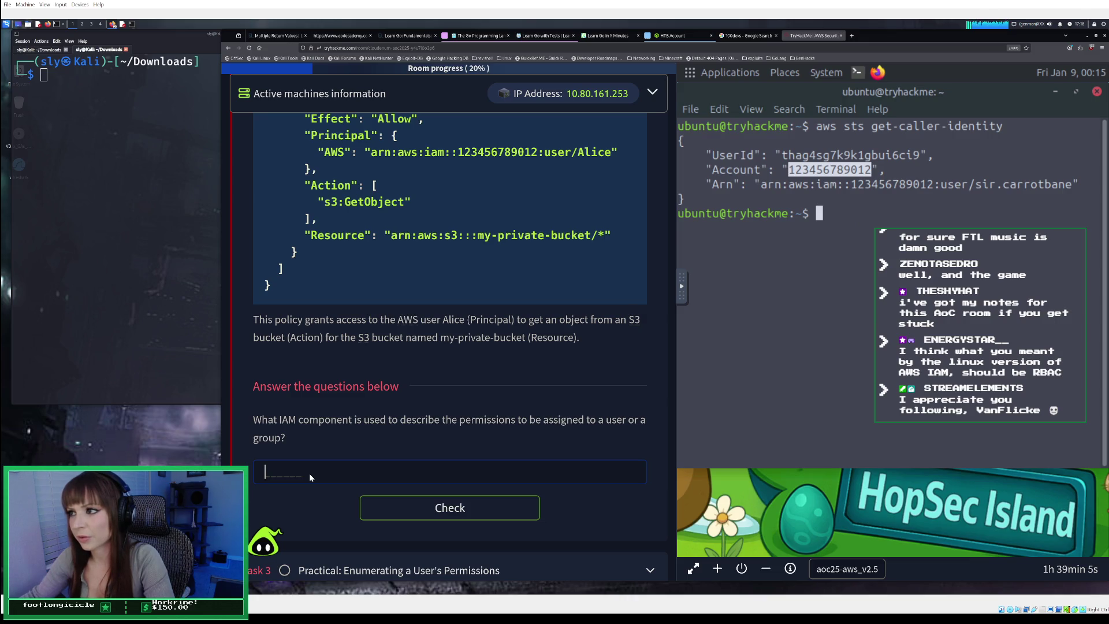
{"action": "scroll", "coordinate": [310, 475], "scroll_direction": "up", "scroll_amount": 6}
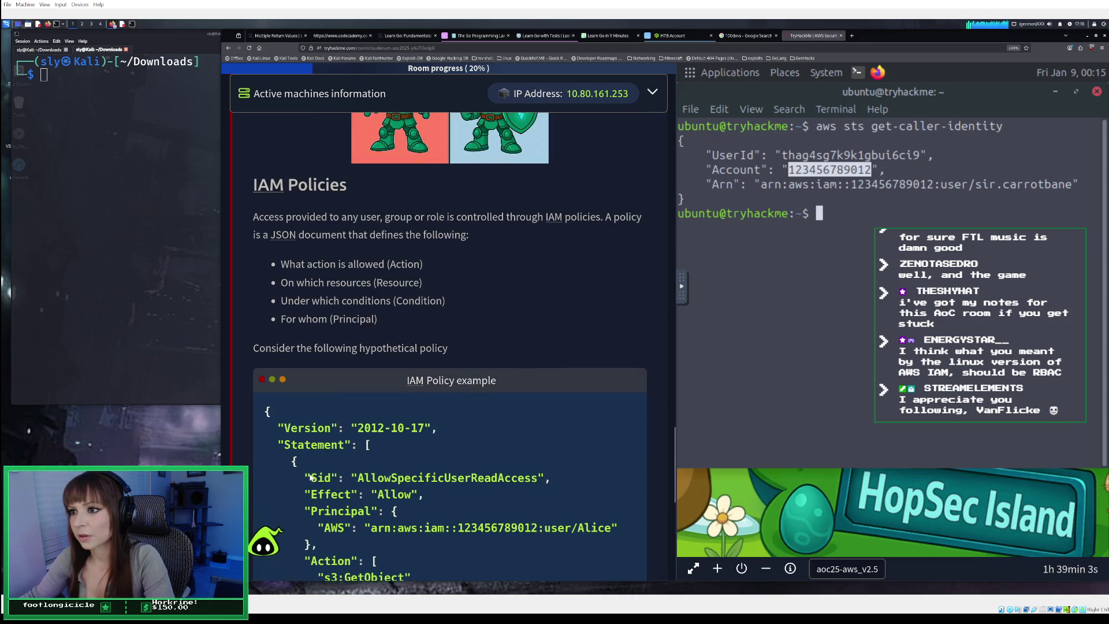
Enter 'policy' as the answer to the IAM permissions component question and submit it
{"action": "scroll", "coordinate": [310, 475], "scroll_direction": "down", "scroll_amount": 5}
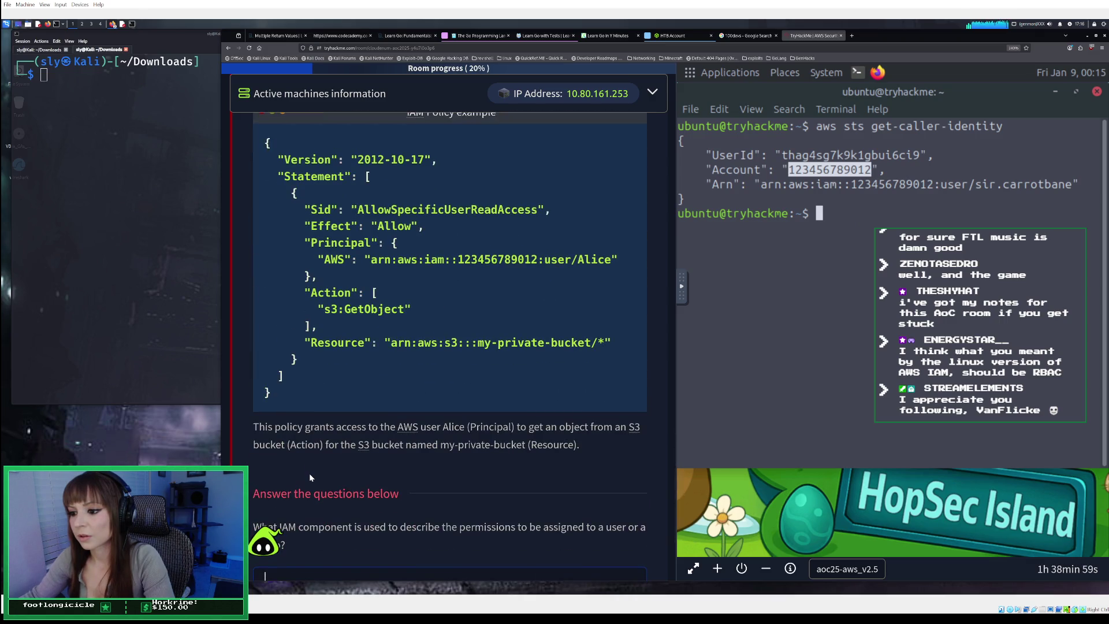
{"action": "scroll", "coordinate": [310, 473], "scroll_direction": "down", "scroll_amount": 1}
{"action": "scroll", "coordinate": [310, 476], "scroll_direction": "down", "scroll_amount": 1}
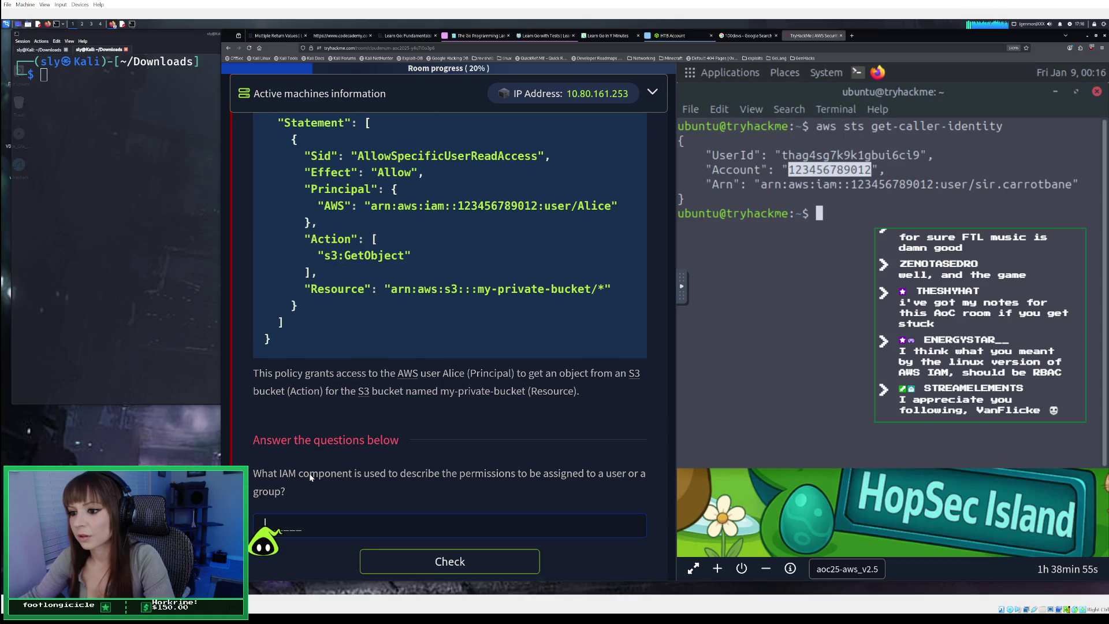
{"action": "scroll", "coordinate": [309, 473], "scroll_direction": "up", "scroll_amount": 4}
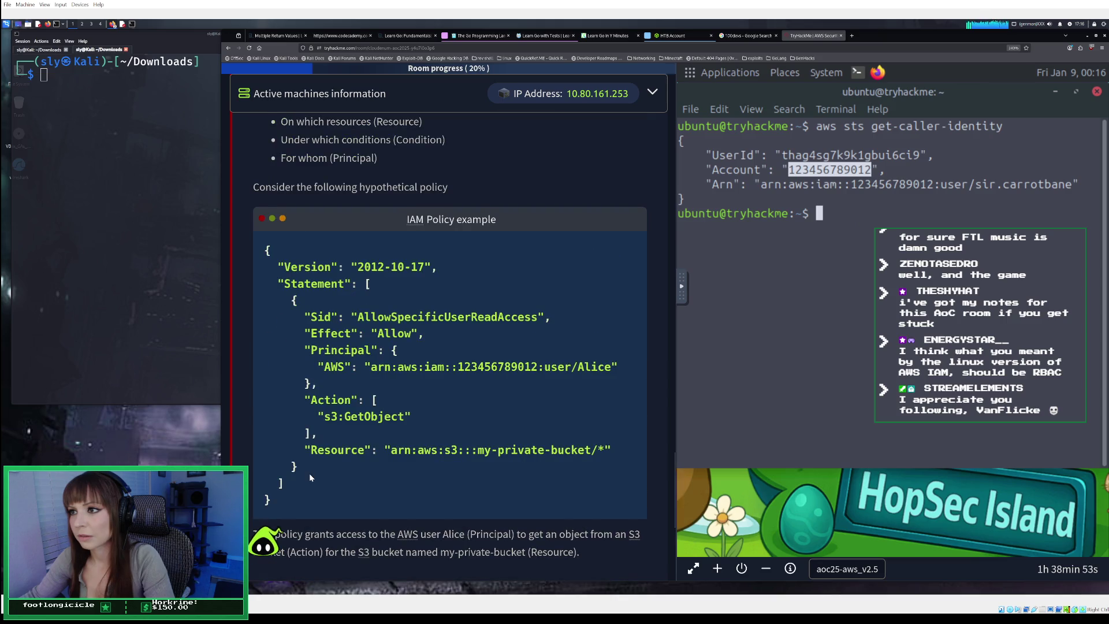
{"action": "scroll", "coordinate": [310, 473], "scroll_direction": "up", "scroll_amount": 4}
{"action": "scroll", "coordinate": [310, 477], "scroll_direction": "down", "scroll_amount": 8}
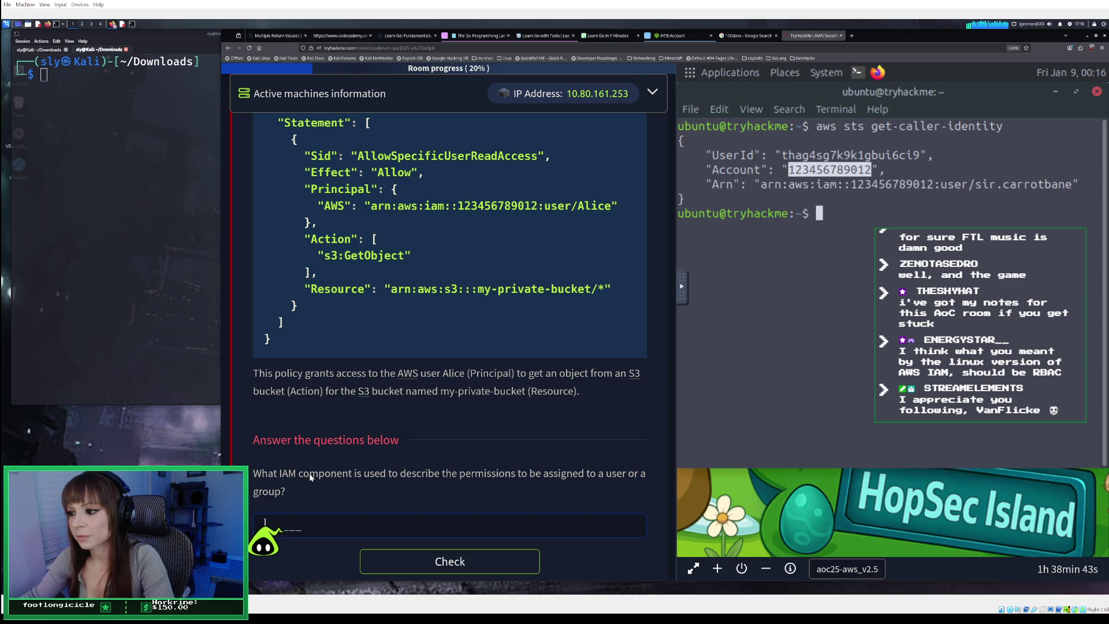
{"action": "scroll", "coordinate": [309, 473], "scroll_direction": "up", "scroll_amount": 5}
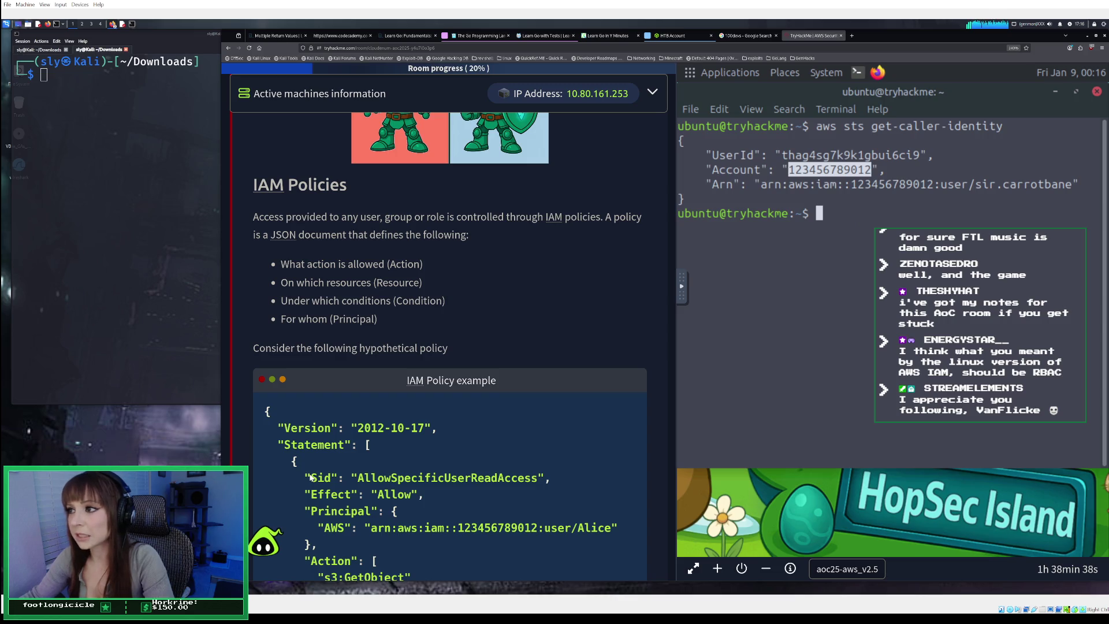
{"action": "scroll", "coordinate": [311, 477], "scroll_direction": "down", "scroll_amount": 1}
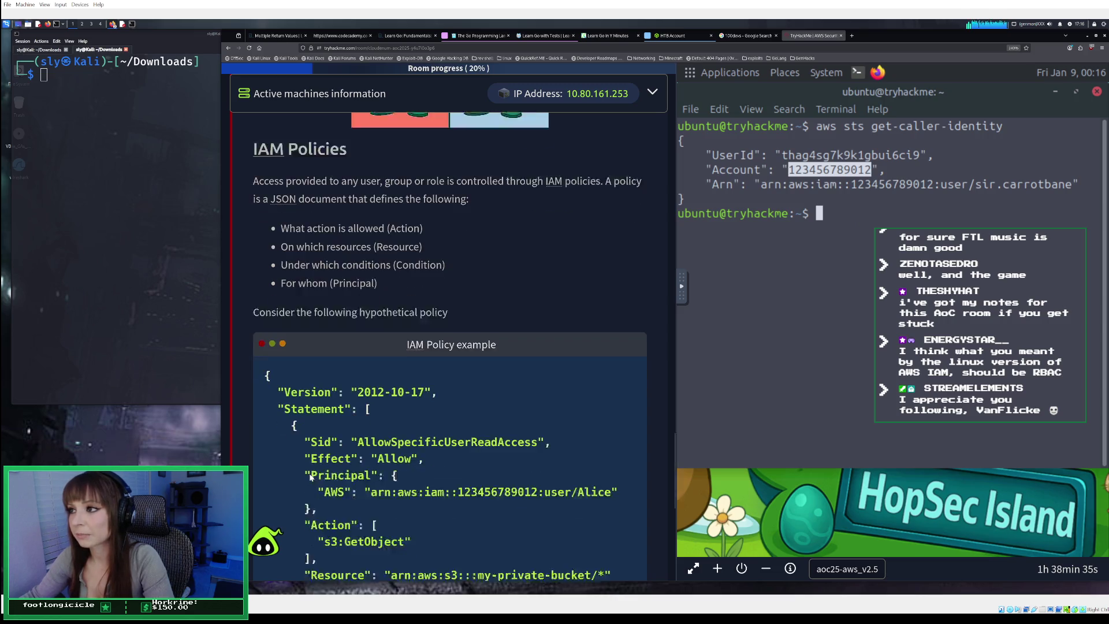
{"action": "scroll", "coordinate": [310, 477], "scroll_direction": "down", "scroll_amount": 2}
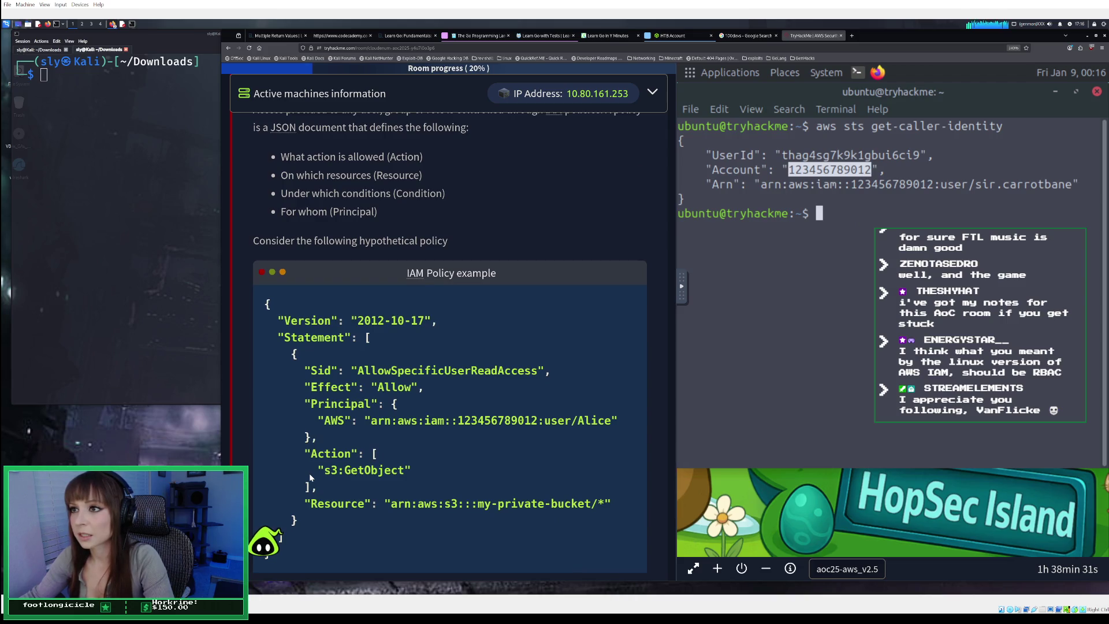
{"action": "scroll", "coordinate": [309, 472], "scroll_direction": "down", "scroll_amount": 4}
{"action": "scroll", "coordinate": [310, 473], "scroll_direction": "down", "scroll_amount": 3}
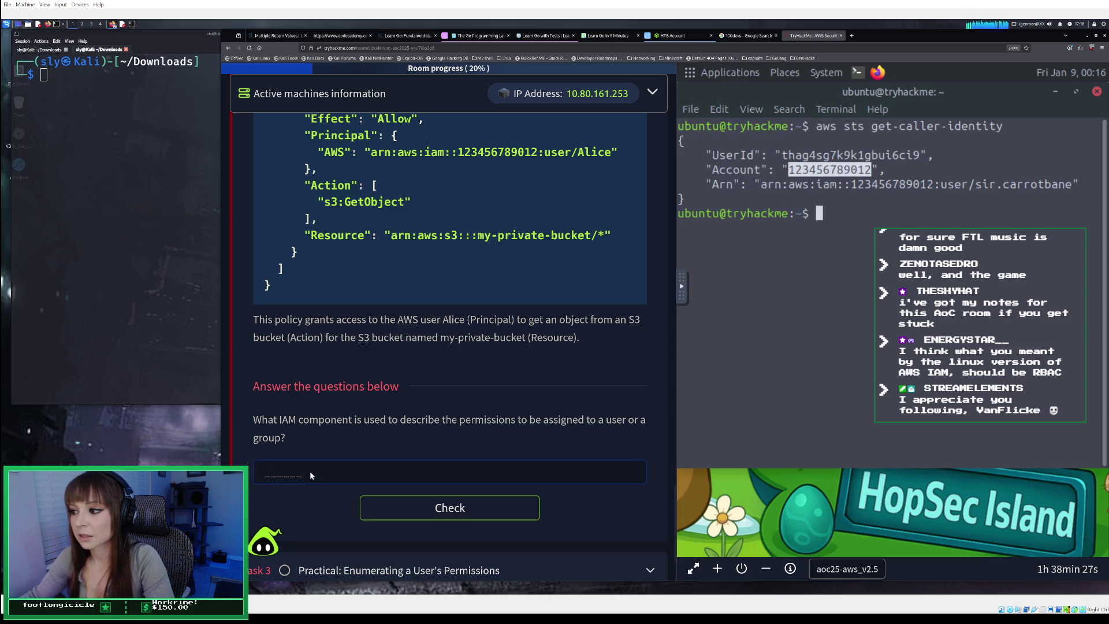
{"action": "type", "text": "policy"}
{"action": "key", "text": "Return"}
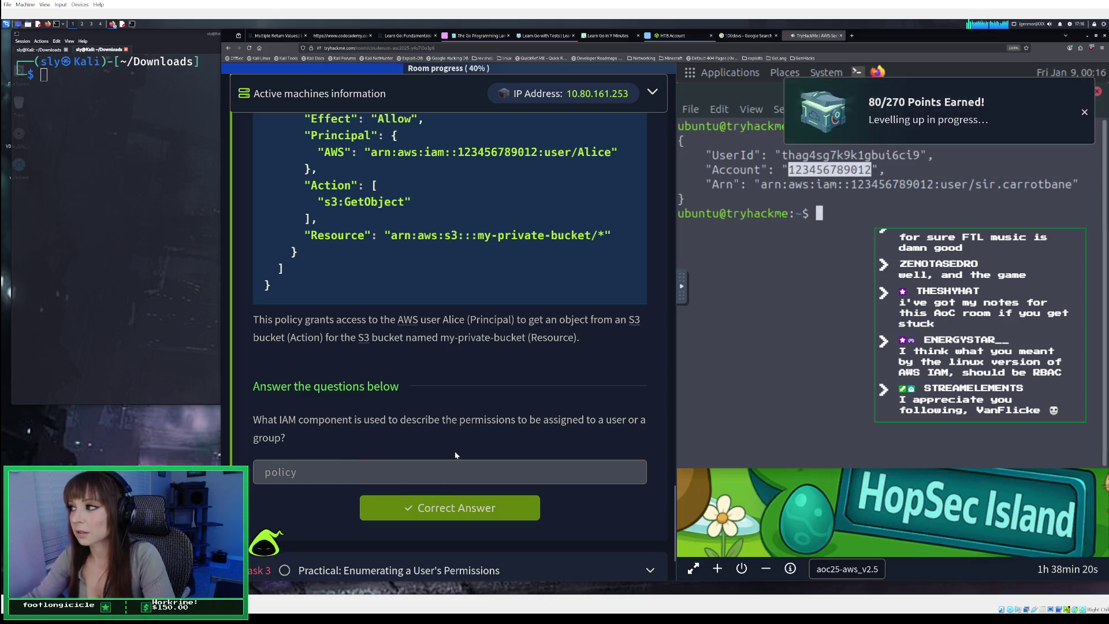
{"action": "scroll", "coordinate": [405, 456], "scroll_direction": "down", "scroll_amount": 2}
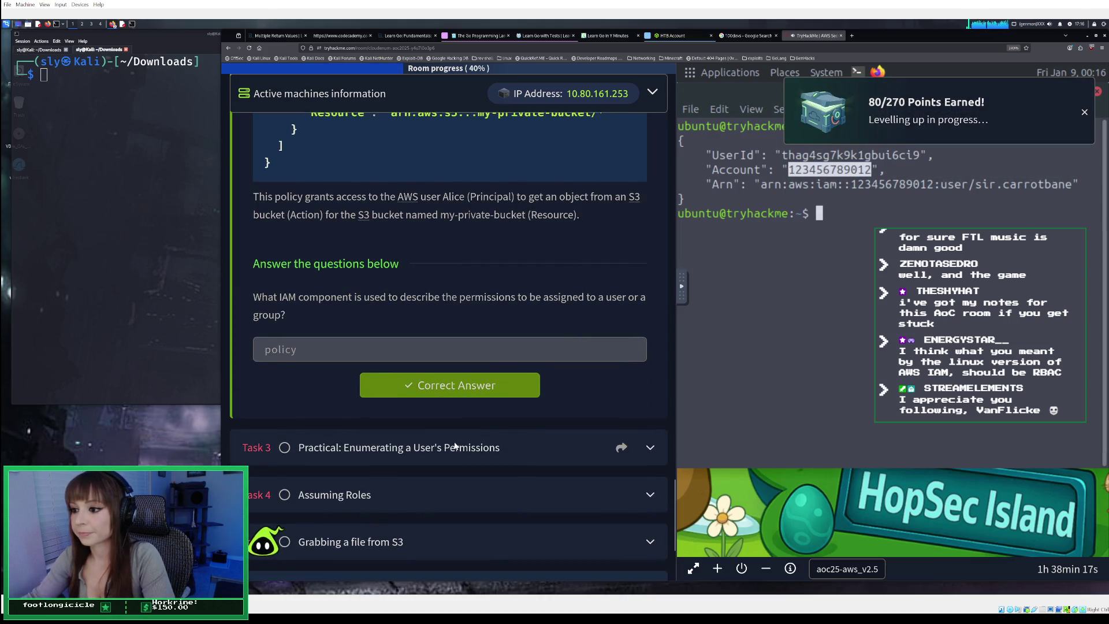
Expand Task 3 and read its Enumerating Users and Enumerating User Policies text
{"action": "left_click", "coordinate": [455, 448]}
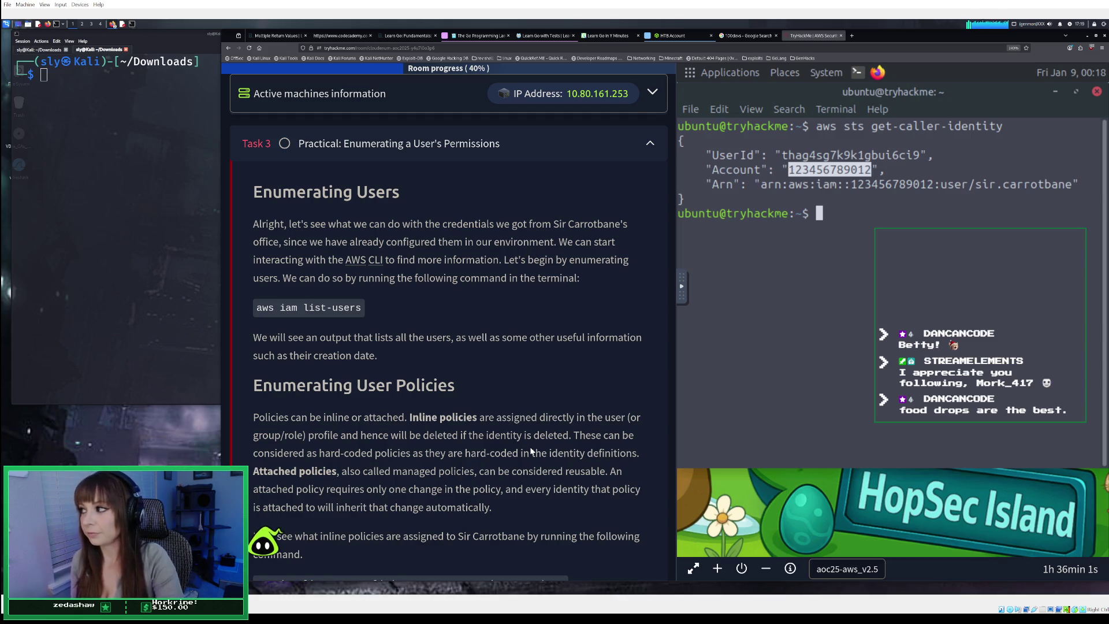
Run 'aws iam list-users' in the machine's terminal
{"action": "left_click", "coordinate": [826, 238]}
{"action": "type", "text": "aws iam lis"}
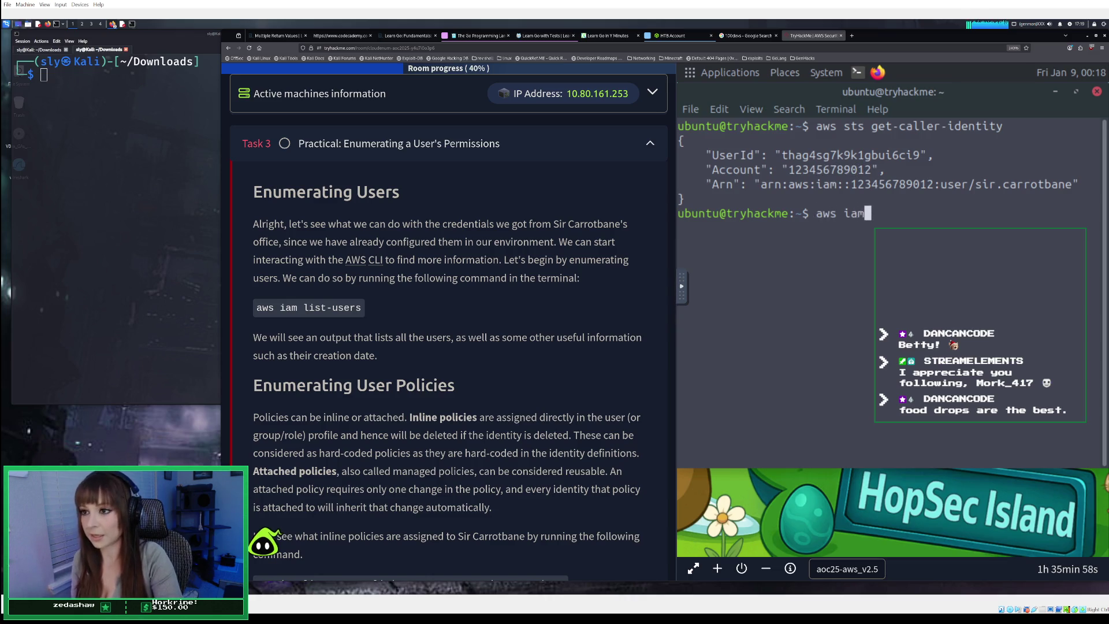
{"action": "type", "text": "t-y"}
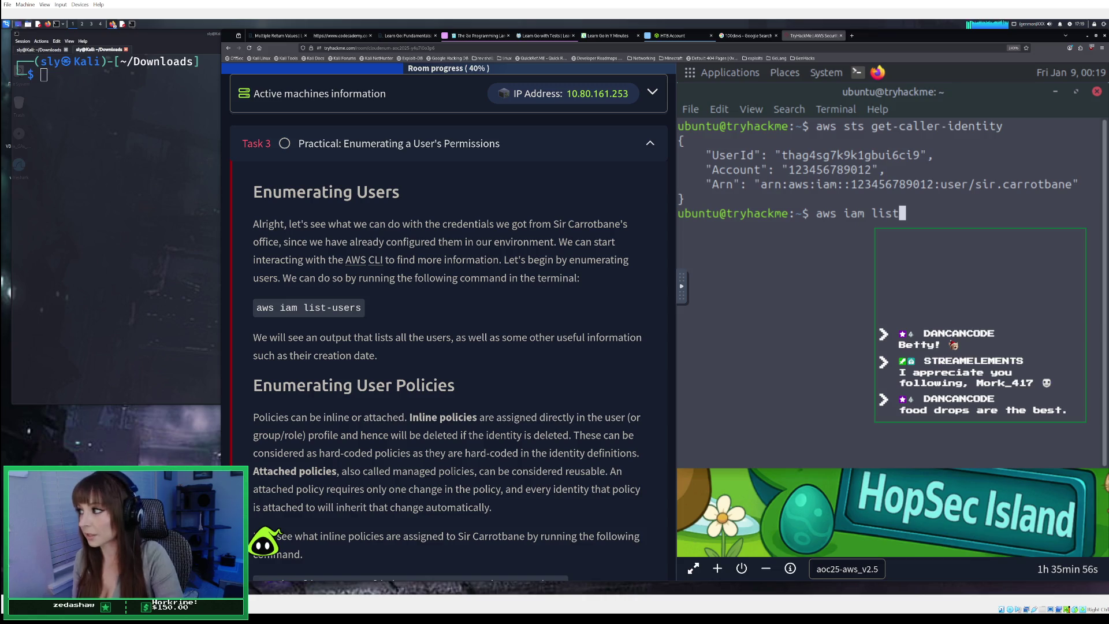
{"action": "key", "text": "BackSpace"}
{"action": "type", "text": "users"}
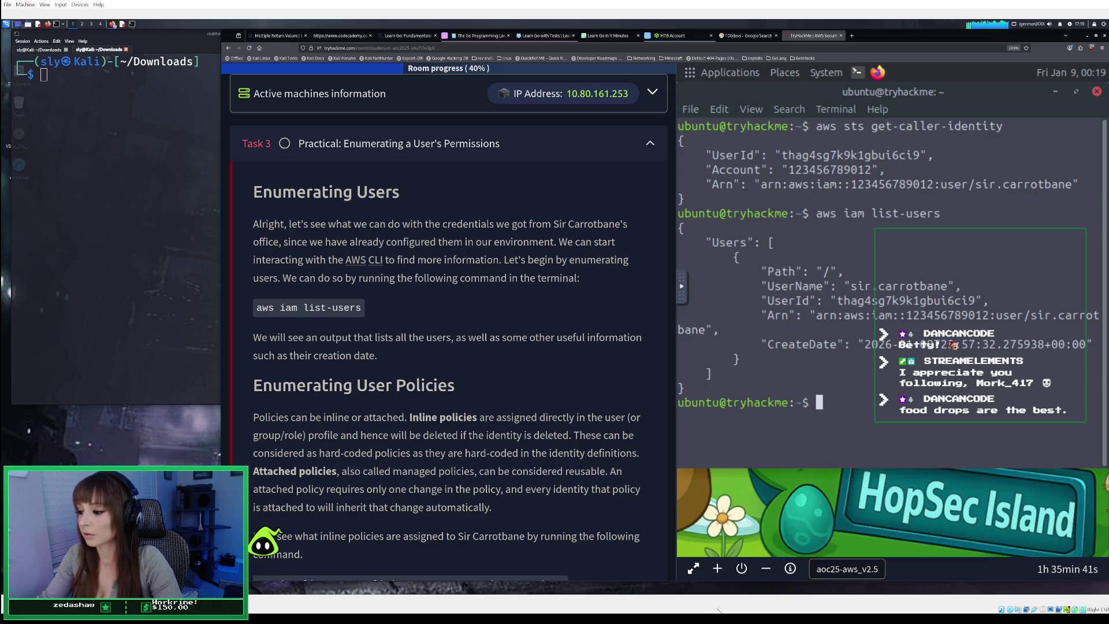
Bring up Obsidian, search the notes for 'aws', and open the AWSCLI note
{"action": "left_click", "coordinate": [686, 609]}
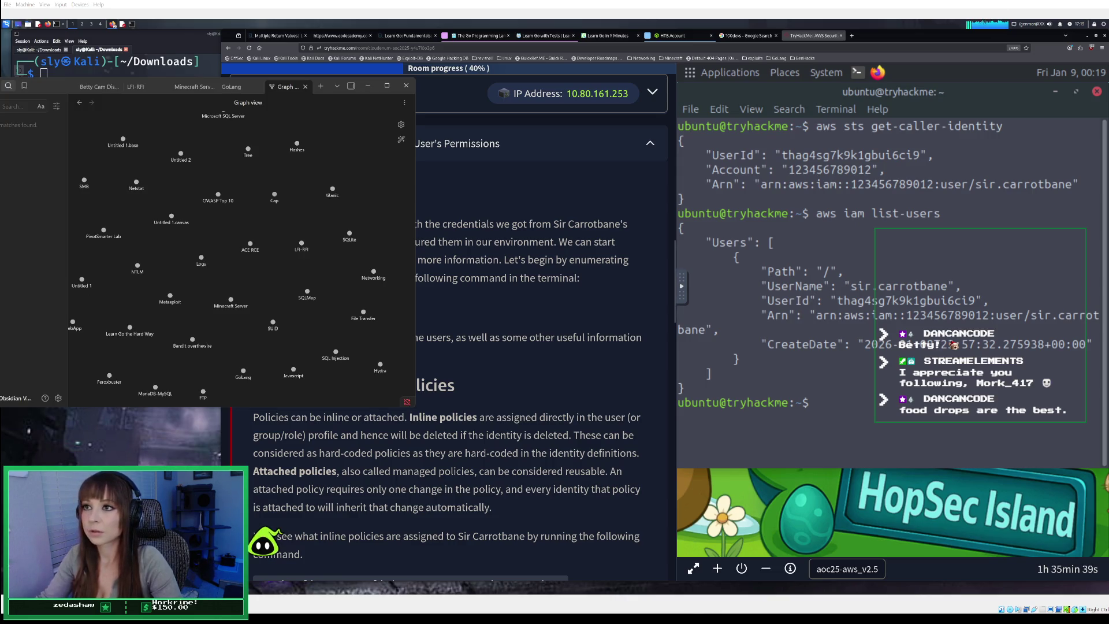
{"action": "left_click", "coordinate": [23, 107]}
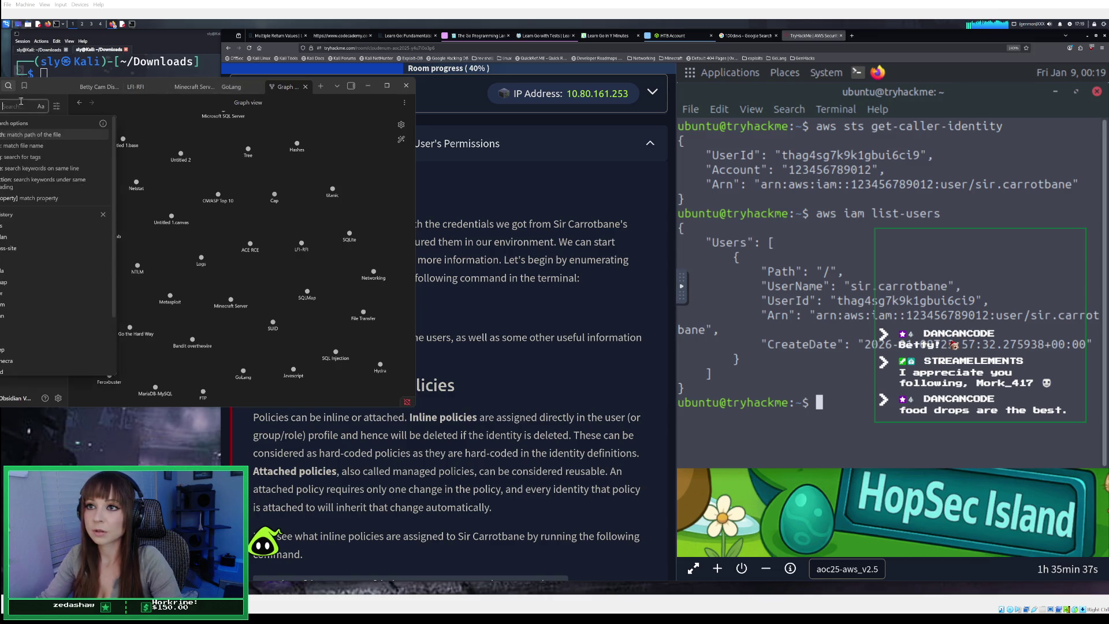
{"action": "type", "text": "aws"}
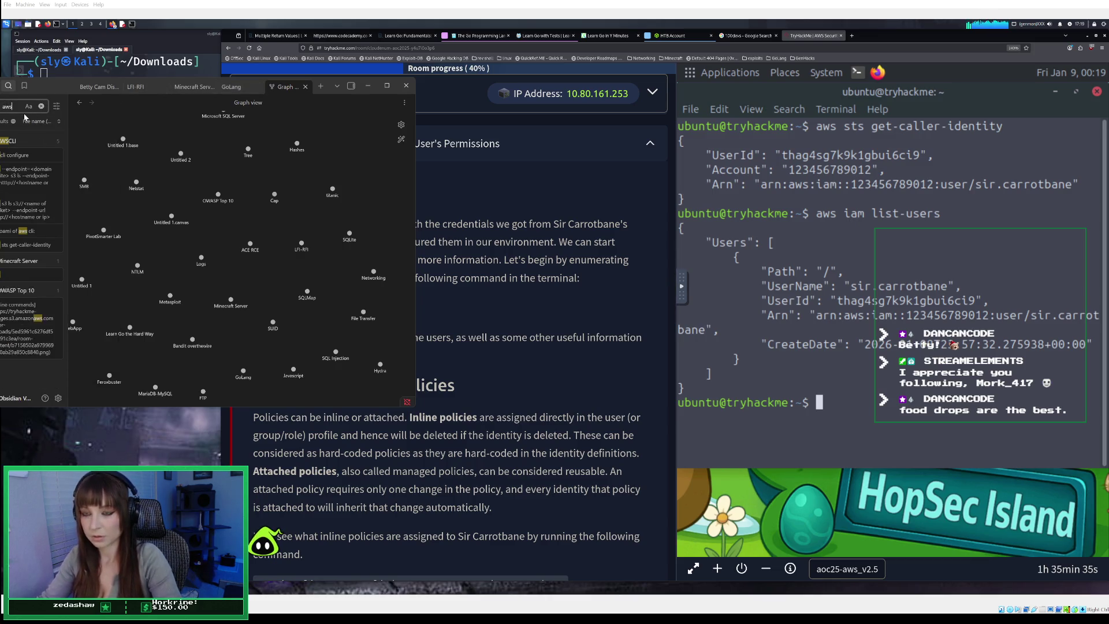
{"action": "left_click", "coordinate": [22, 140]}
{"action": "type", "text": "Enu"}
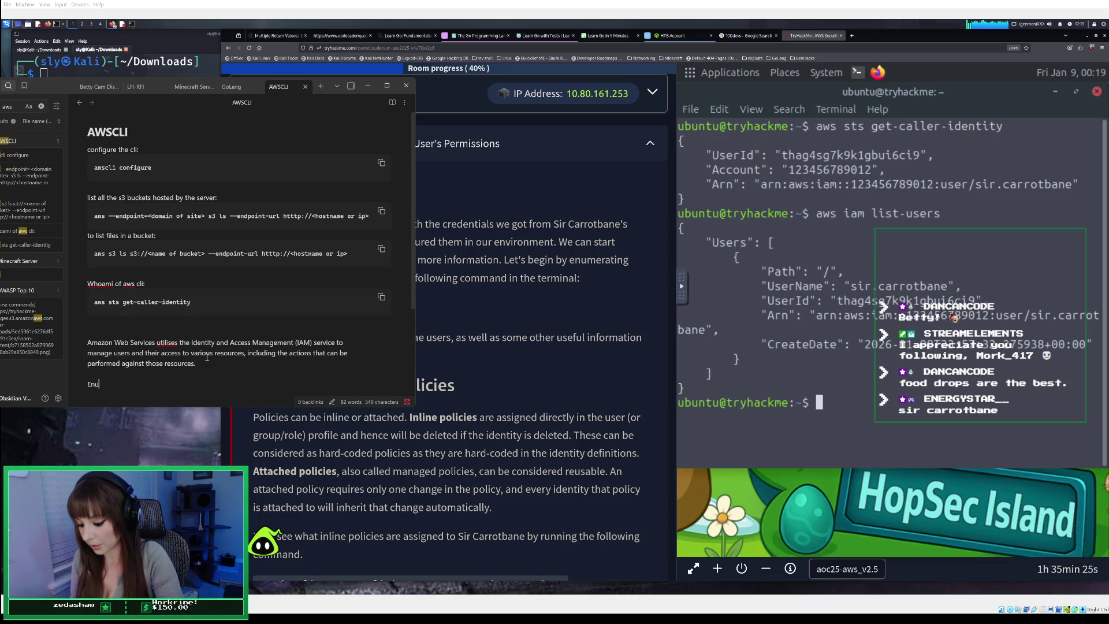
Type 'mes' and 'awist' on new lines in the note's code block, then minimize Obsidian
{"action": "type", "text": "merating"}
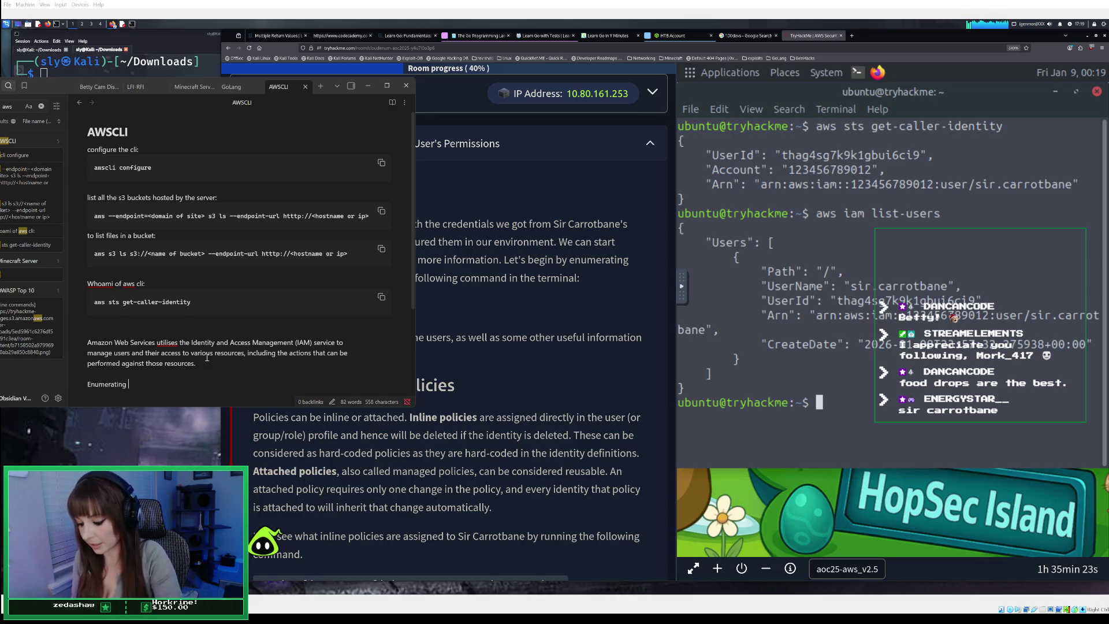
{"action": "type", "text": "sers:"}
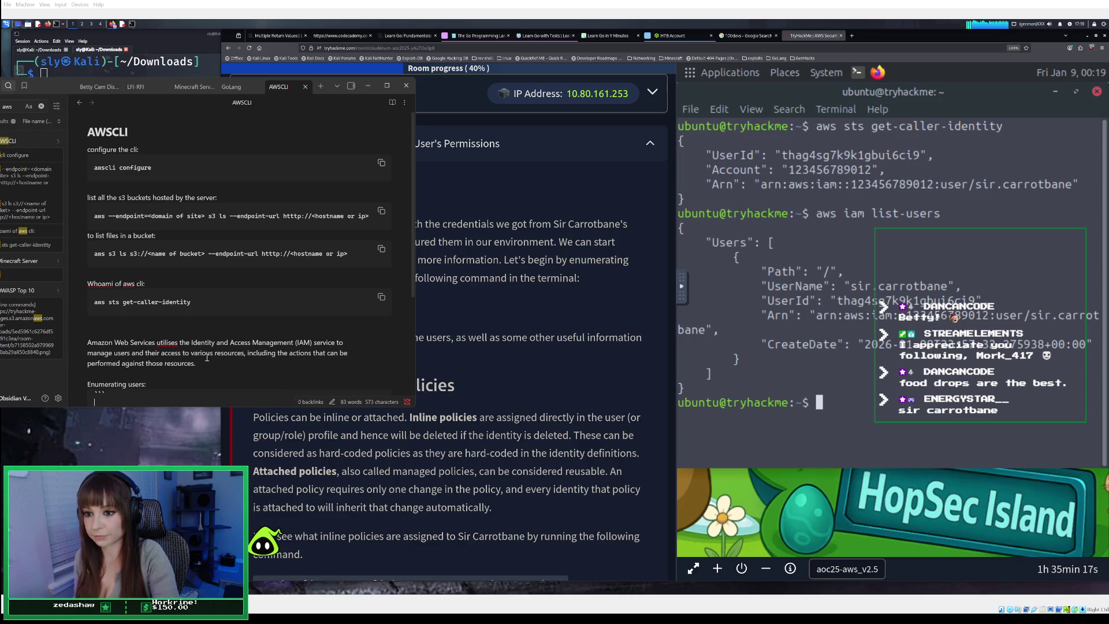
{"action": "key", "text": "Return"}
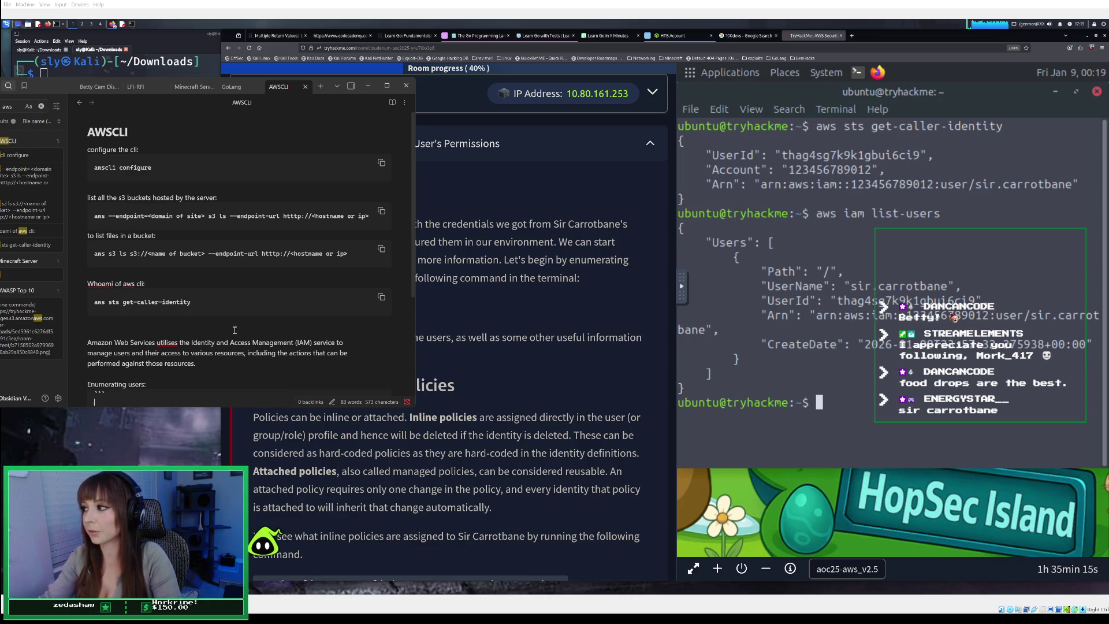
{"action": "type", "text": "aws iam"}
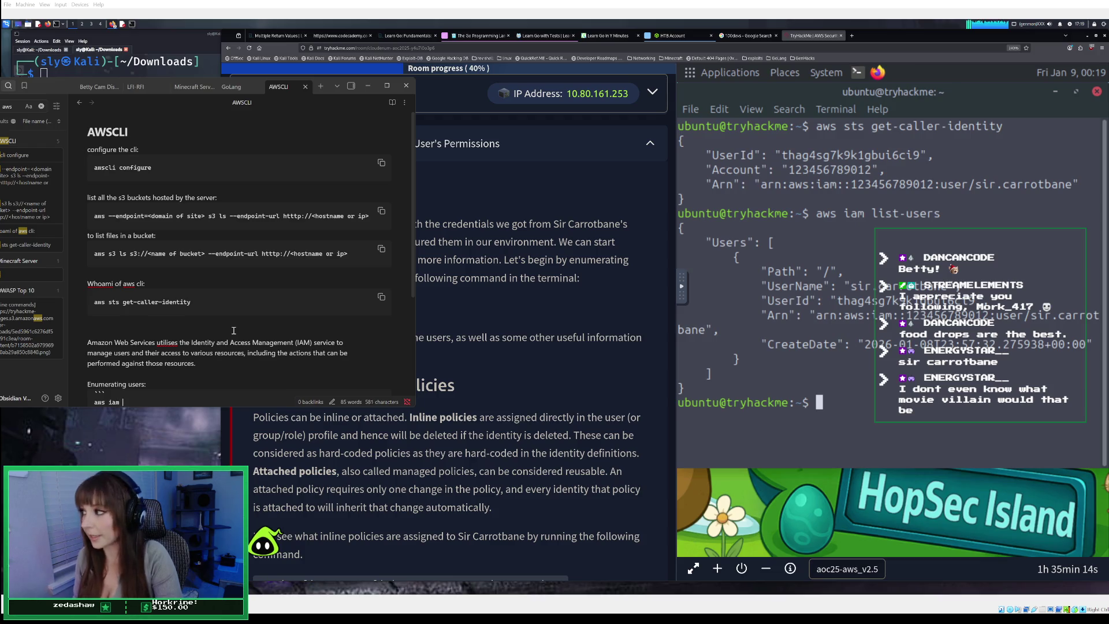
{"action": "type", "text": "ist-users"}
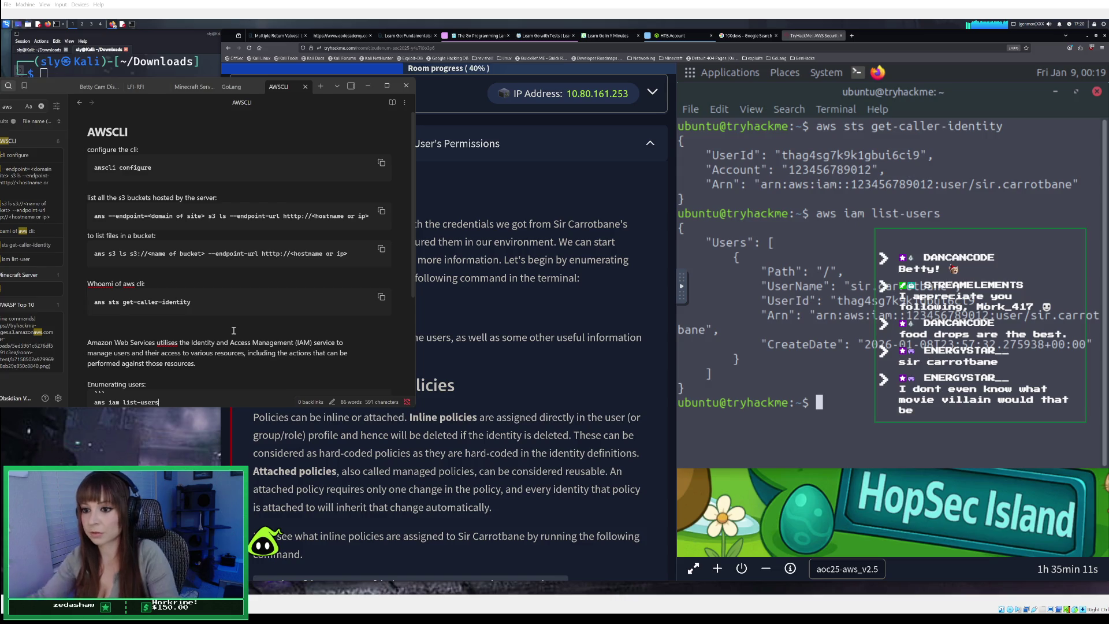
{"action": "scroll", "coordinate": [233, 330], "scroll_direction": "down", "scroll_amount": 3}
{"action": "left_click", "coordinate": [367, 85]}
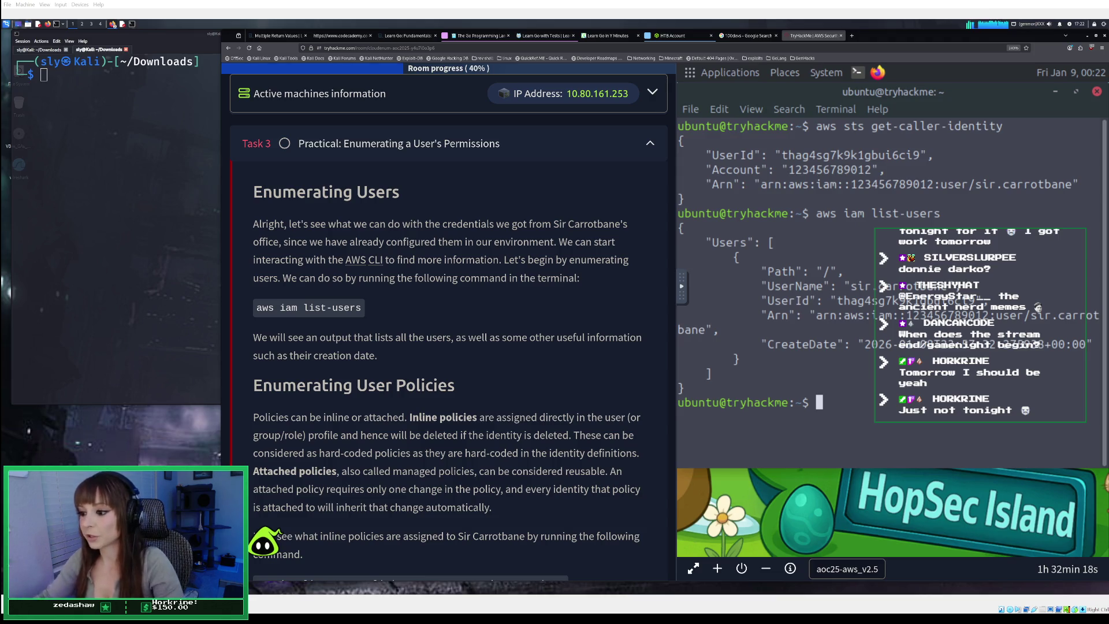
{"action": "scroll", "coordinate": [449, 346], "scroll_direction": "down", "scroll_amount": 2}
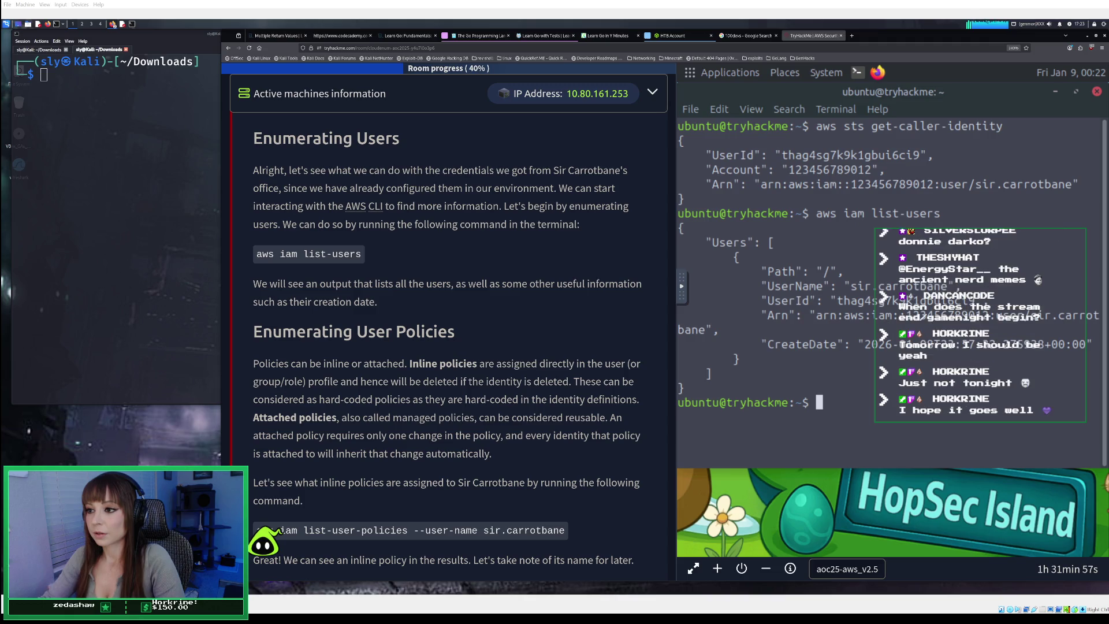
Scroll Task 3 down to the list-user-policies and list-attached-user-policies commands under Enumerating User Policies
{"action": "scroll", "coordinate": [448, 347], "scroll_direction": "down", "scroll_amount": 2}
{"action": "scroll", "coordinate": [448, 346], "scroll_direction": "down", "scroll_amount": 1}
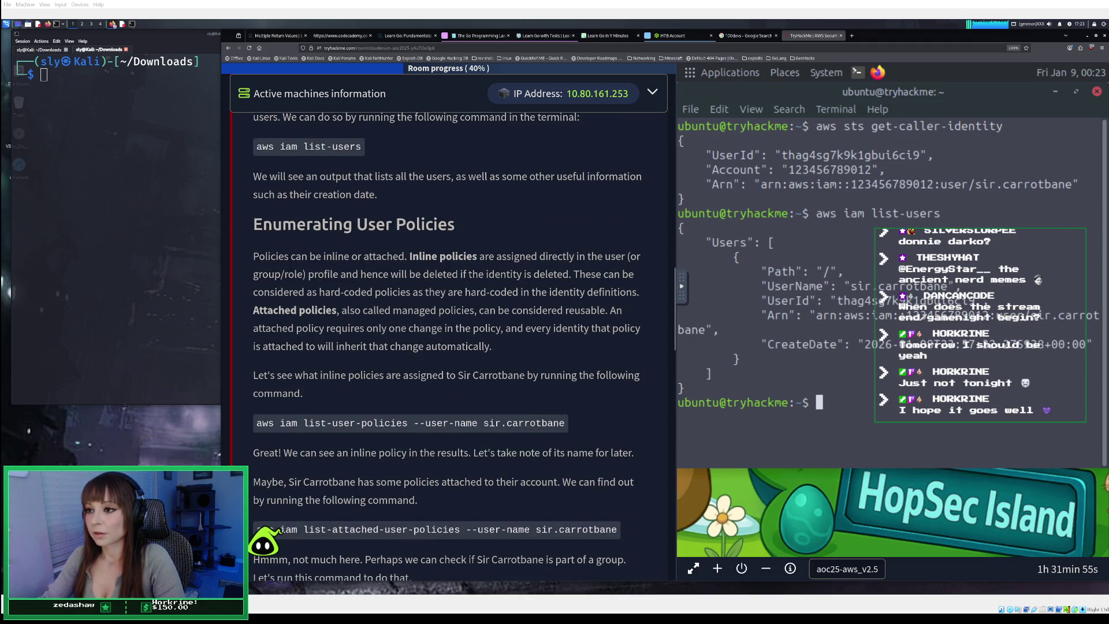
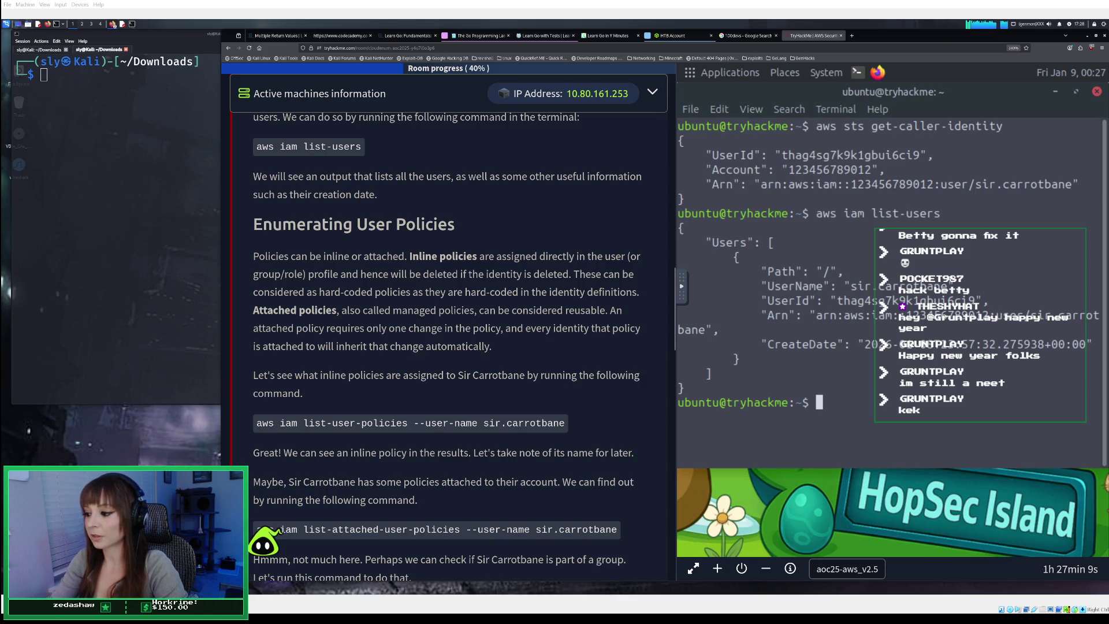
Copy the IAM description paragraph in the AWSCLI note, below the list-users code block
{"action": "key", "text": "alt+Tab"}
{"action": "left_click", "coordinate": [197, 336]}
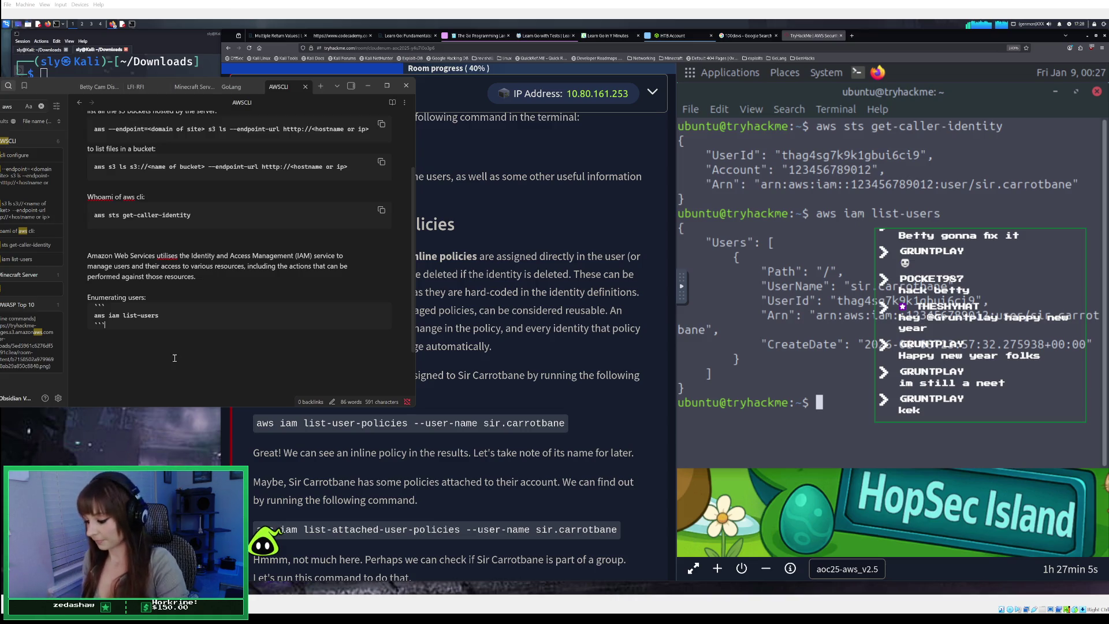
{"action": "key", "text": "Return"}
{"action": "key", "text": "Return"}
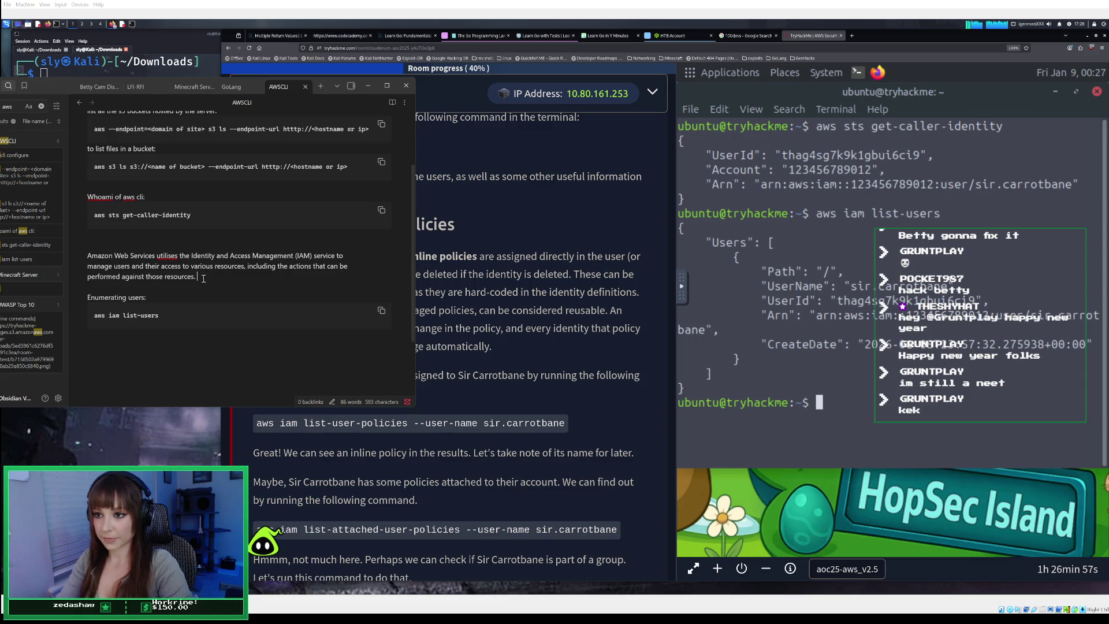
{"action": "left_click_drag", "start_coordinate": [203, 276], "coordinate": [82, 255]}
{"action": "right_click", "coordinate": [111, 256]}
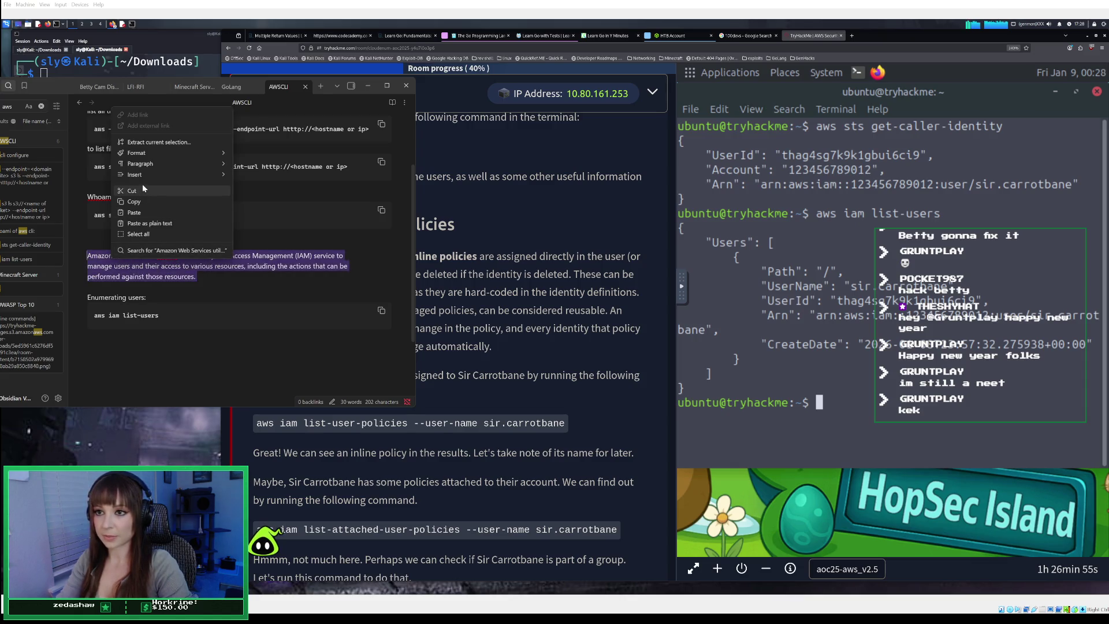
{"action": "left_click", "coordinate": [141, 202]}
Add an 'Inline policies' line right after the IAM description paragraph
{"action": "left_click", "coordinate": [197, 269]}
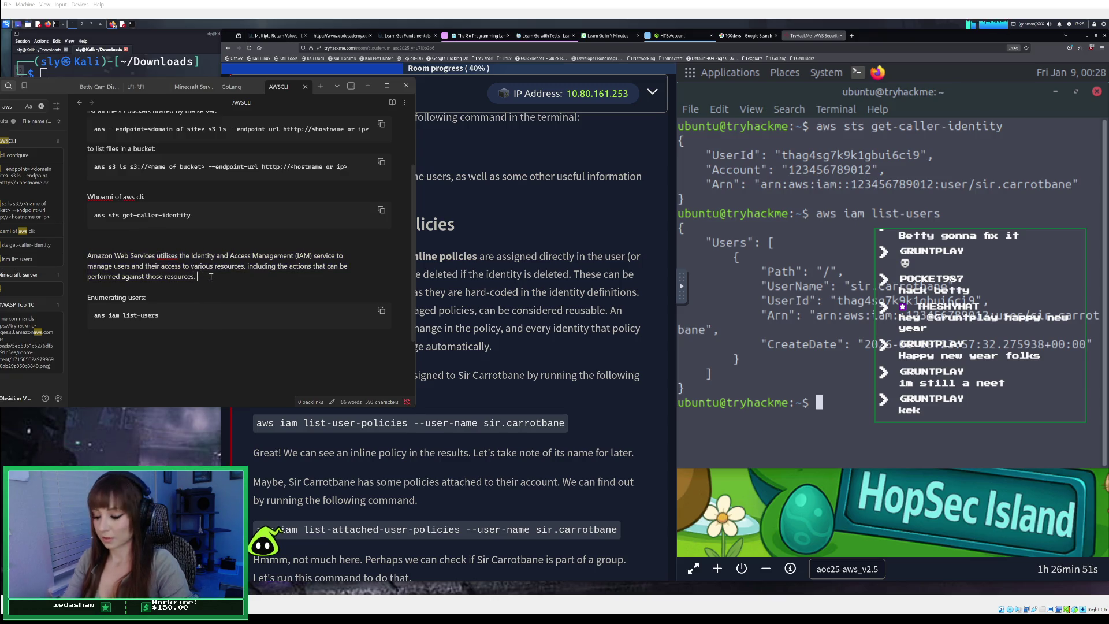
{"action": "key", "text": "Return"}
{"action": "key", "text": "Return"}
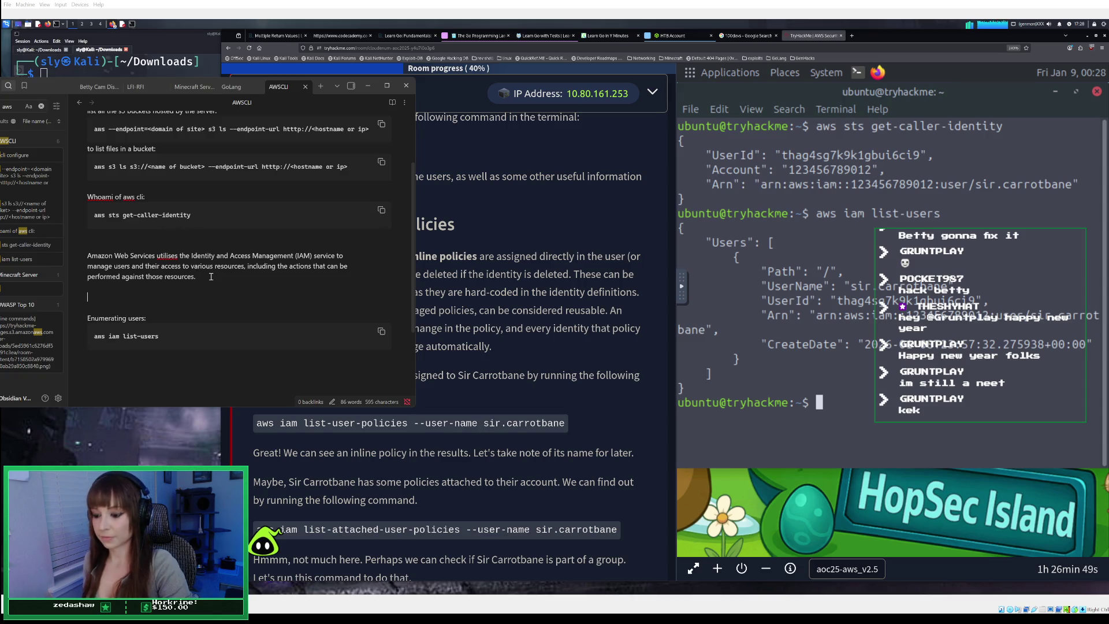
{"action": "type", "text": "Inline poli"}
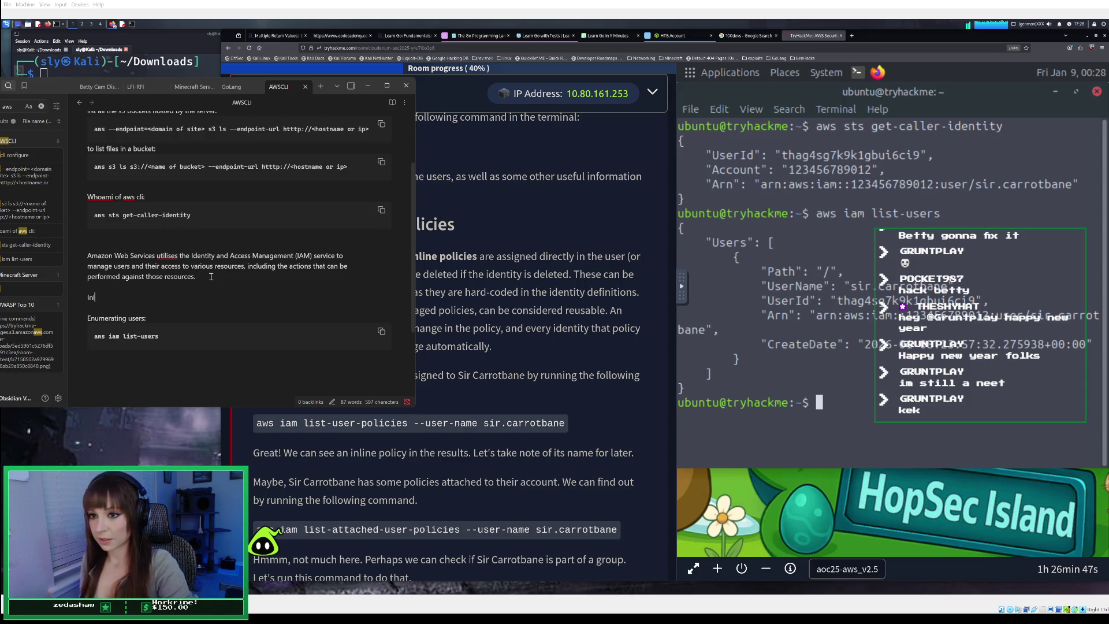
{"action": "type", "text": "cies"}
{"action": "key", "text": "Return"}
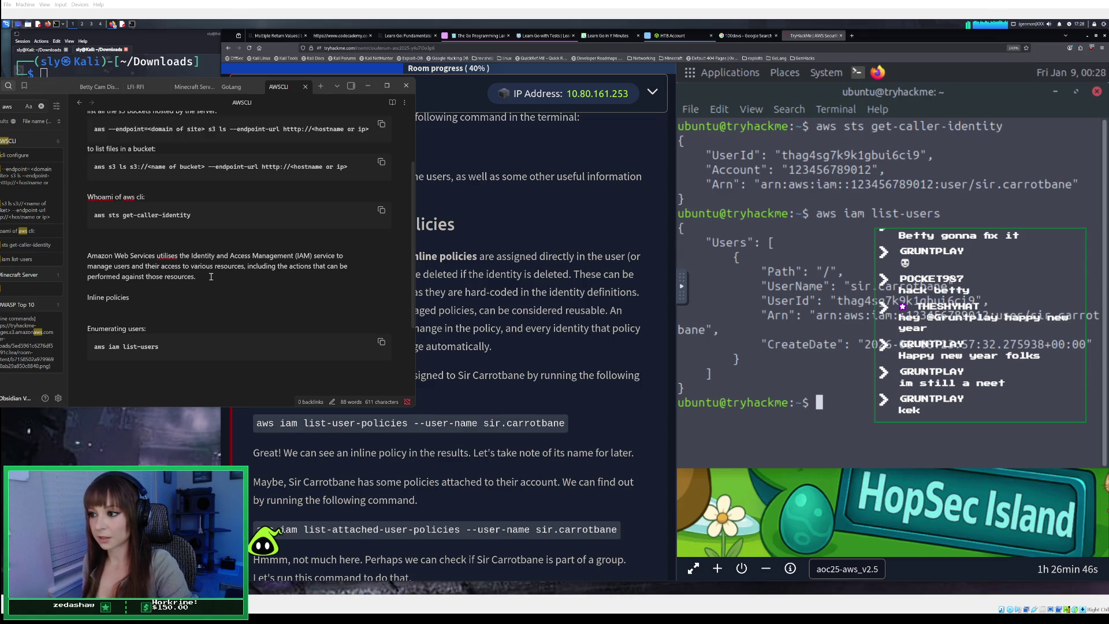
{"action": "left_click", "coordinate": [535, 263]}
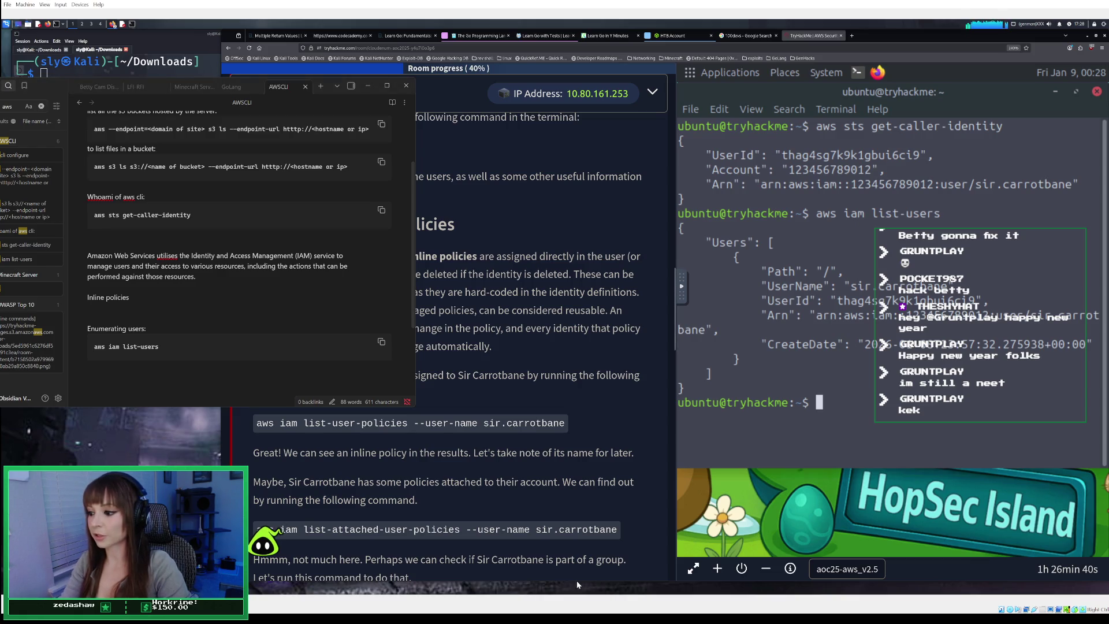
Start an 'Attached/managed policies' line; note inline policies attach directly to a user/group/role and are deleted with the identity
{"action": "left_click", "coordinate": [99, 333]}
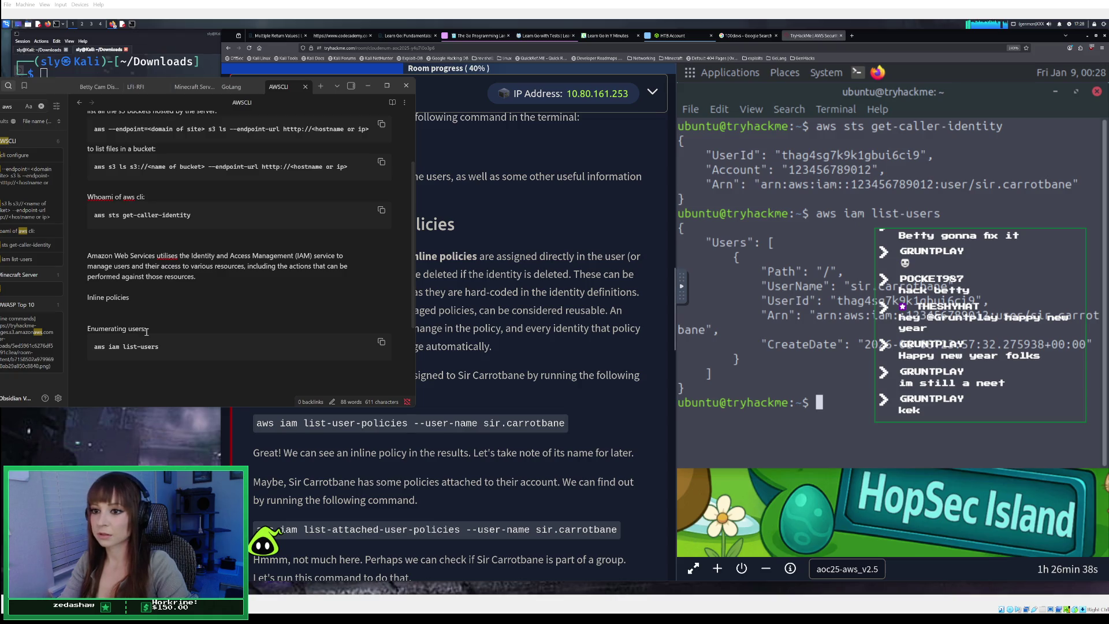
{"action": "type", "text": "Attache"}
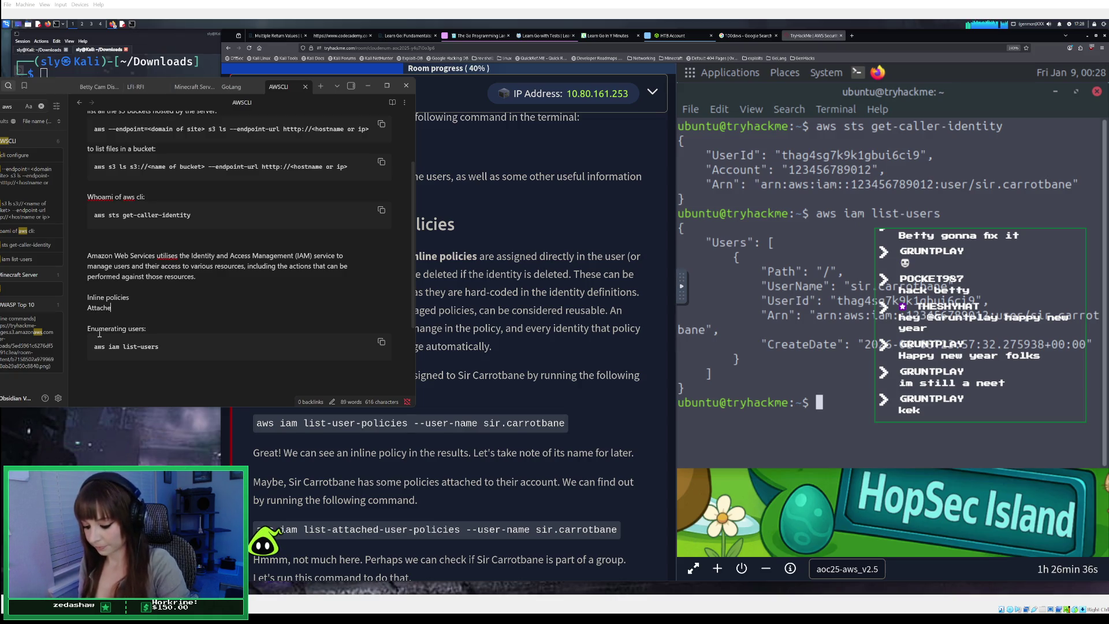
{"action": "type", "text": "d/mana"}
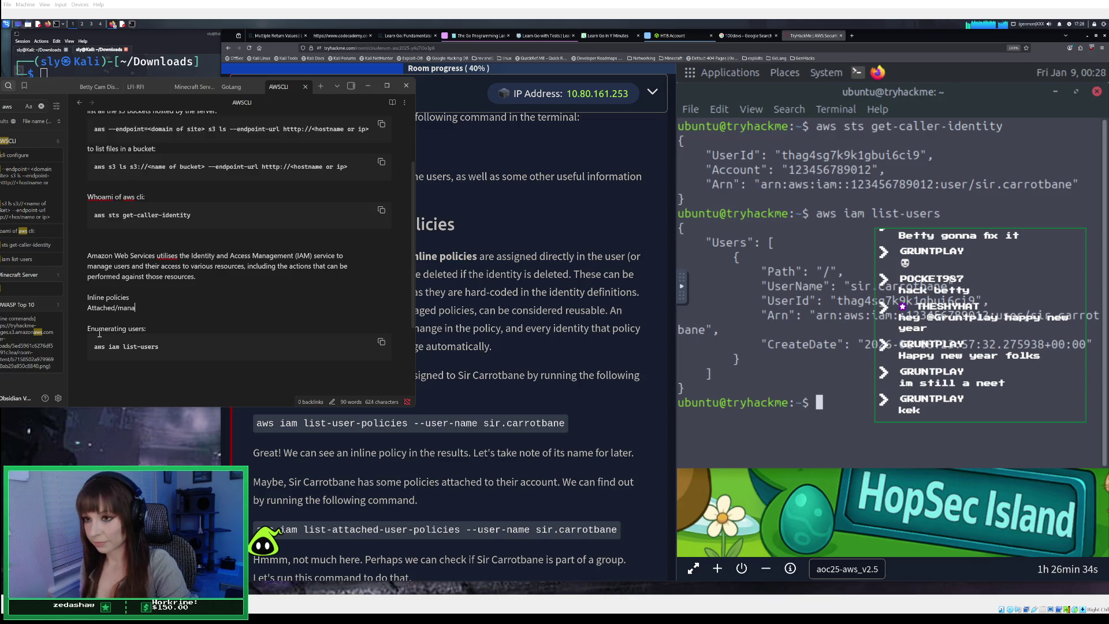
{"action": "type", "text": "g"}
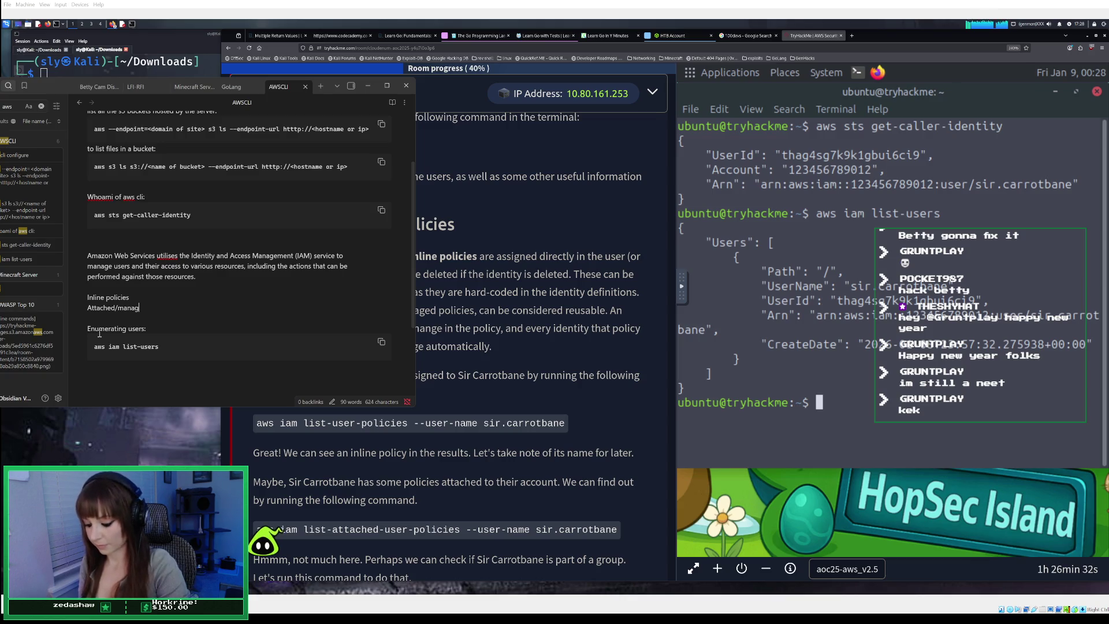
{"action": "type", "text": "ed policies"}
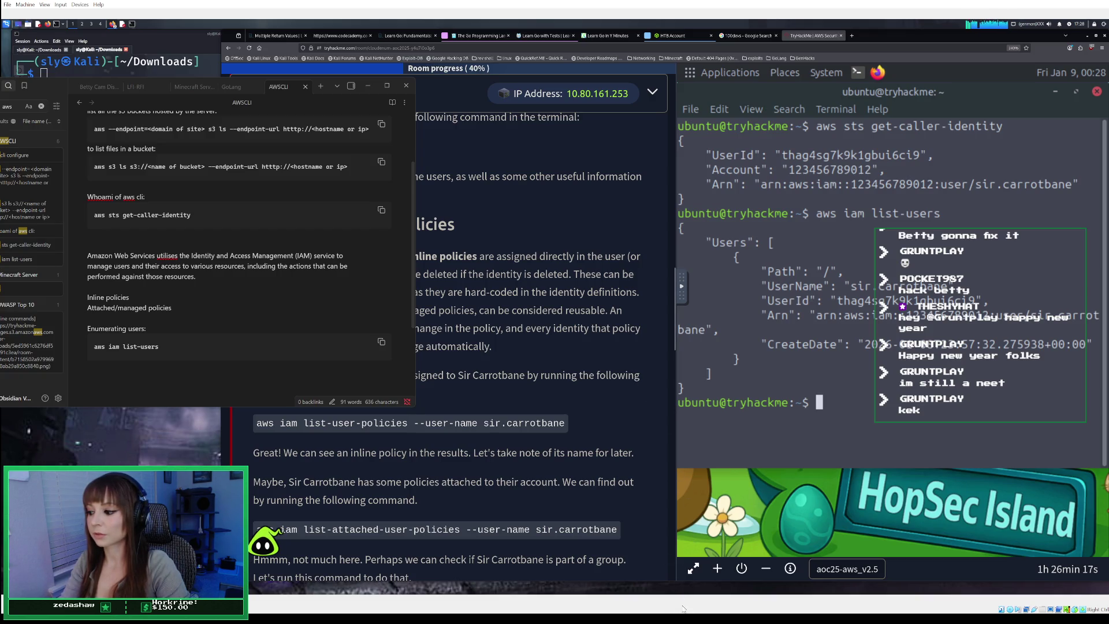
{"action": "key", "text": "alt+Tab"}
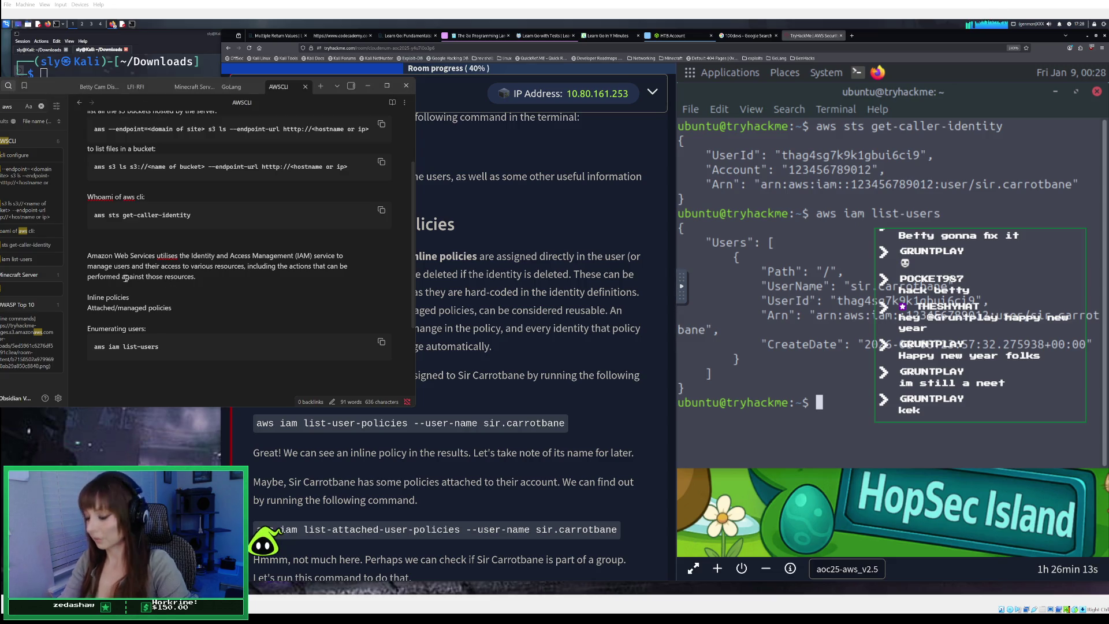
{"action": "type", "text": ": are aa"}
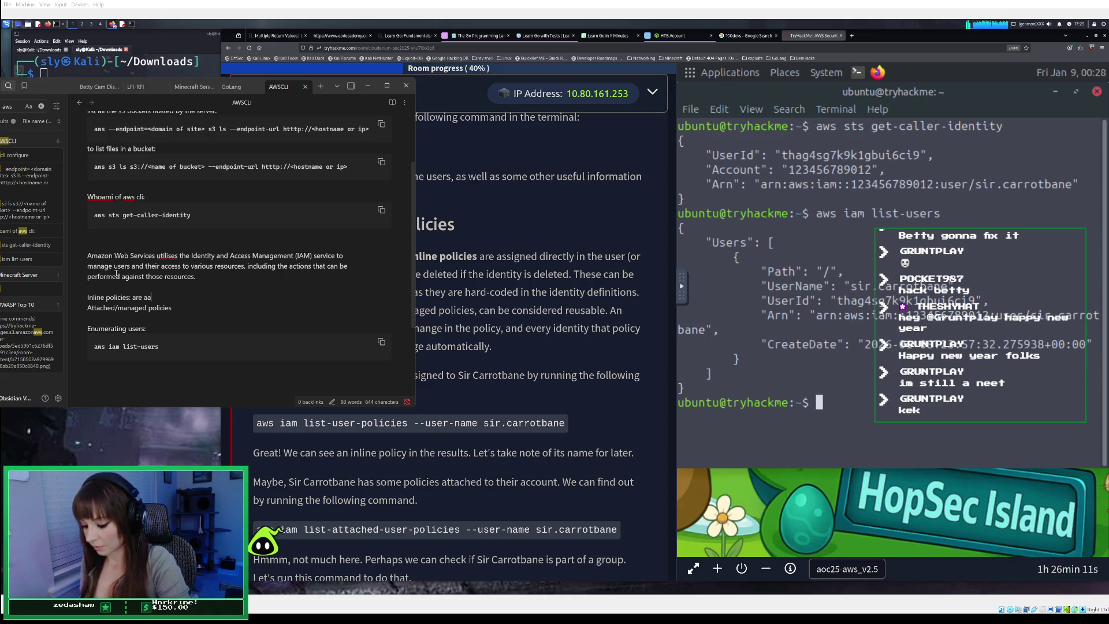
{"action": "type", "text": "re assigne"}
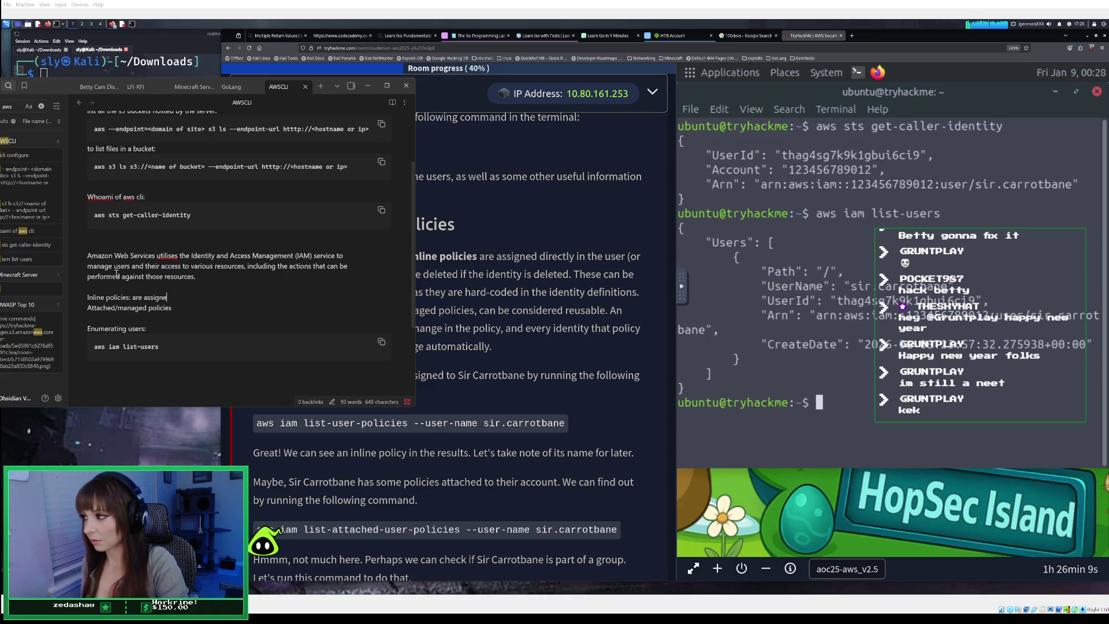
{"action": "type", "text": "dfirectly t"}
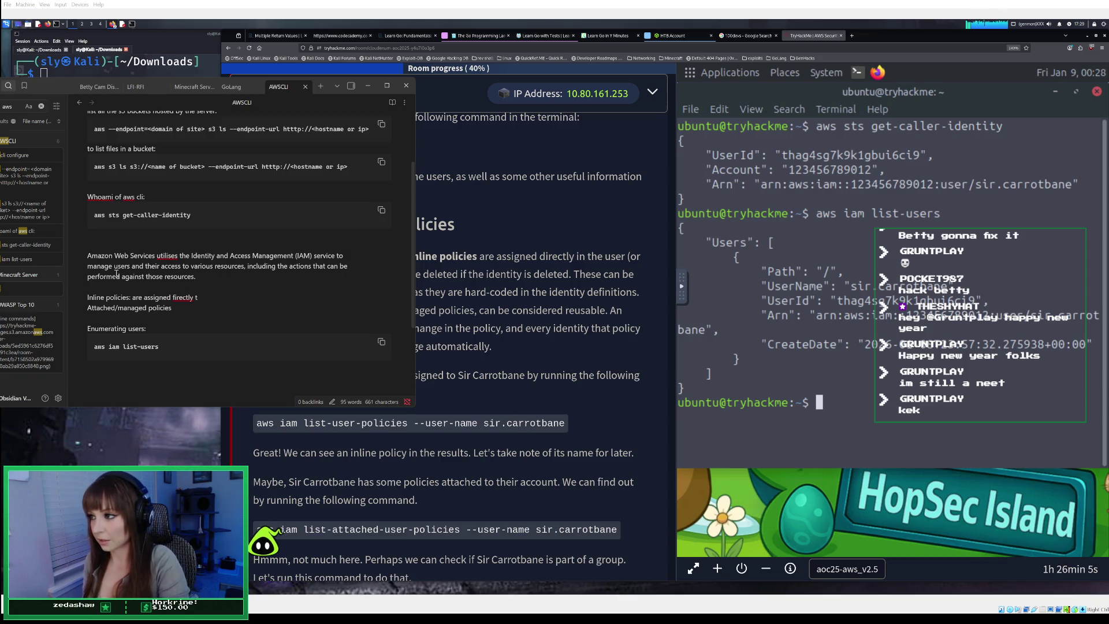
{"action": "key", "text": "BackSpace"}
{"action": "type", "text": "in th"}
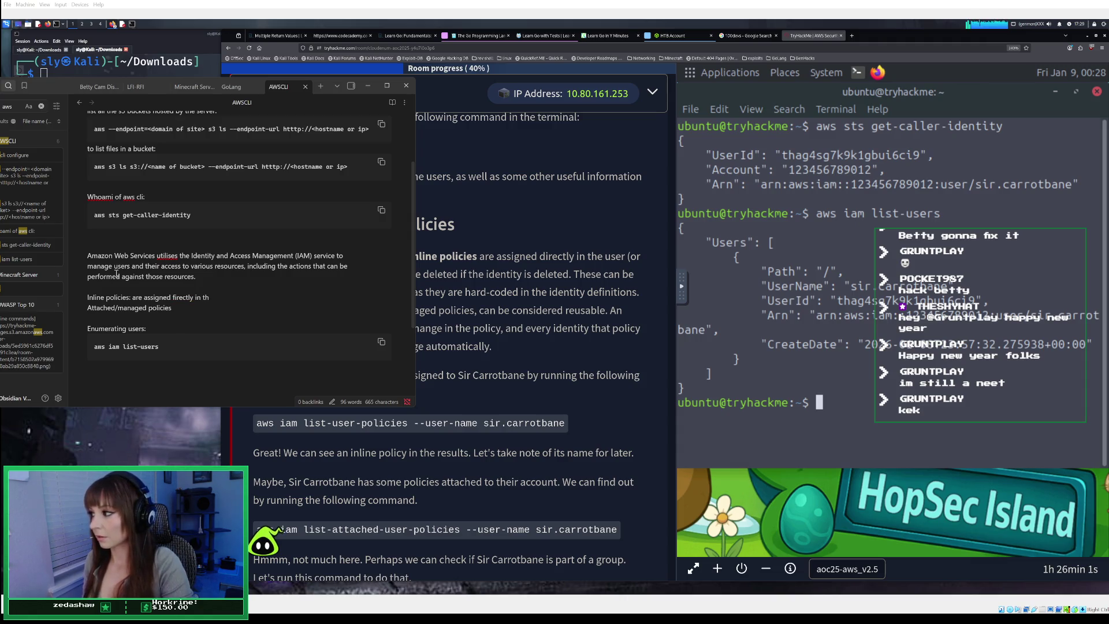
{"action": "key", "text": "BackSpace"}
{"action": "key", "text": "BackSpace"}
{"action": "key", "text": "BackSpace"}
{"action": "key", "text": "BackSpace"}
{"action": "key", "text": "BackSpace"}
{"action": "key", "text": "BackSpace"}
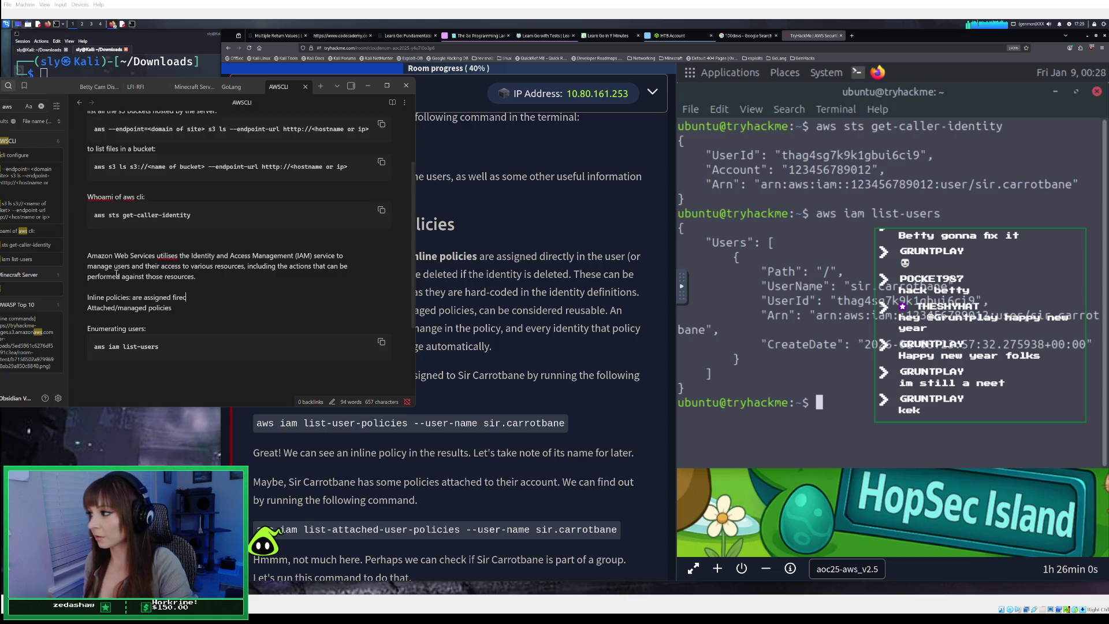
{"action": "type", "text": "directly in the "}
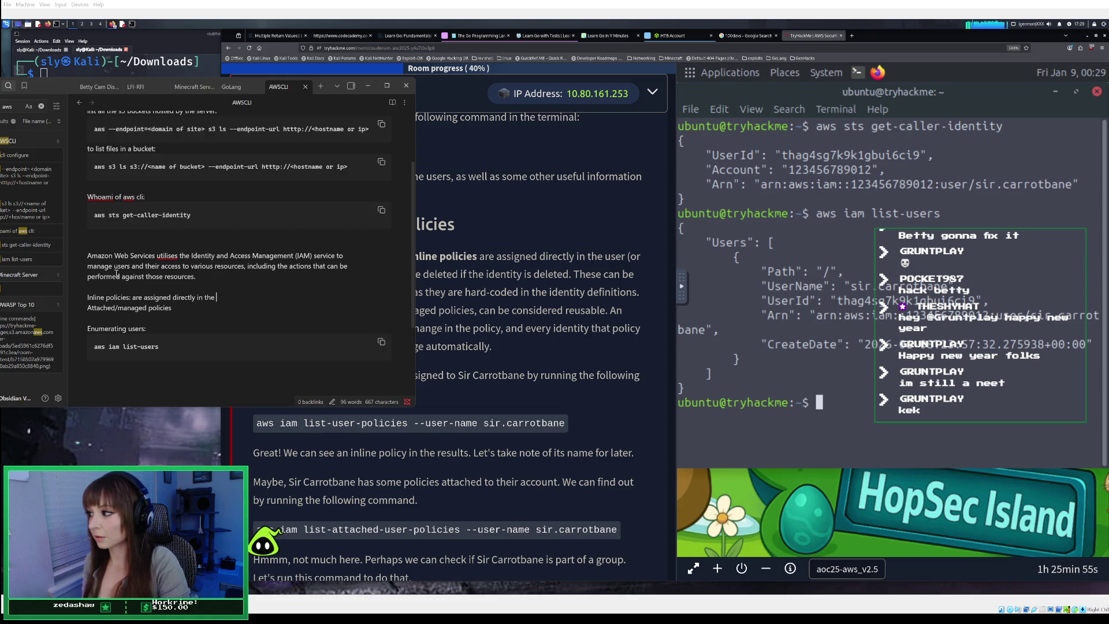
{"action": "type", "text": "user"}
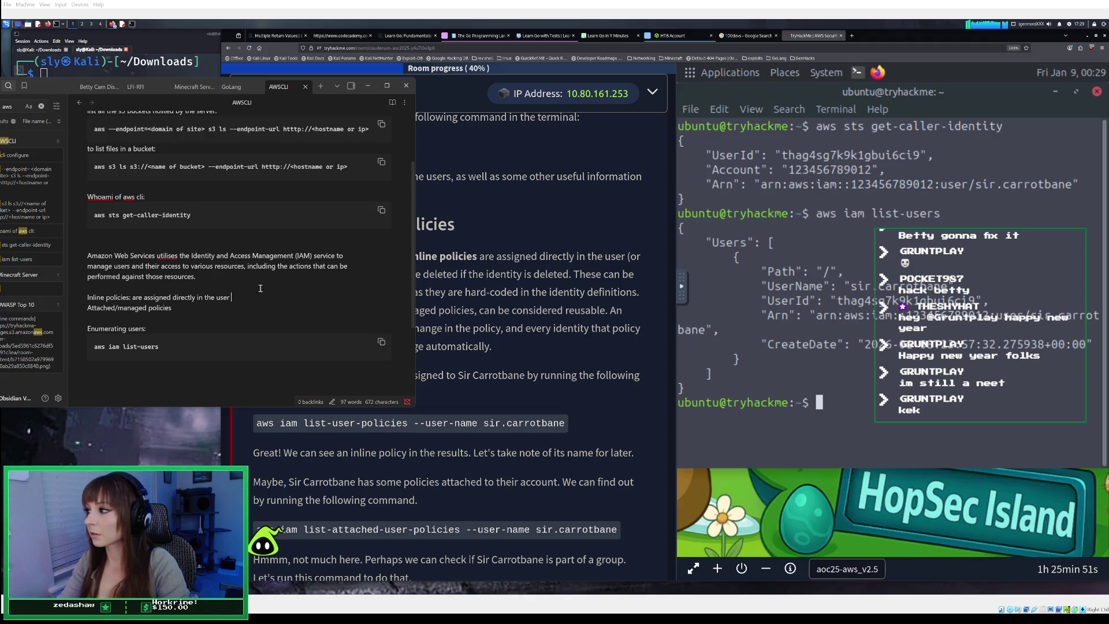
{"action": "key", "text": "BackSpace"}
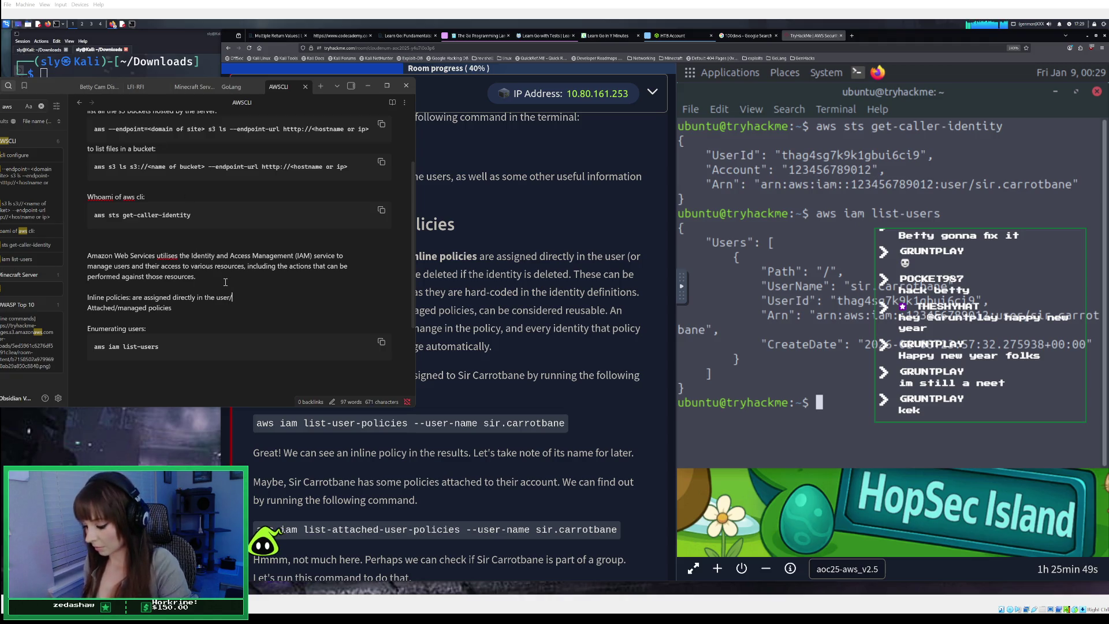
{"action": "type", "text": "group"}
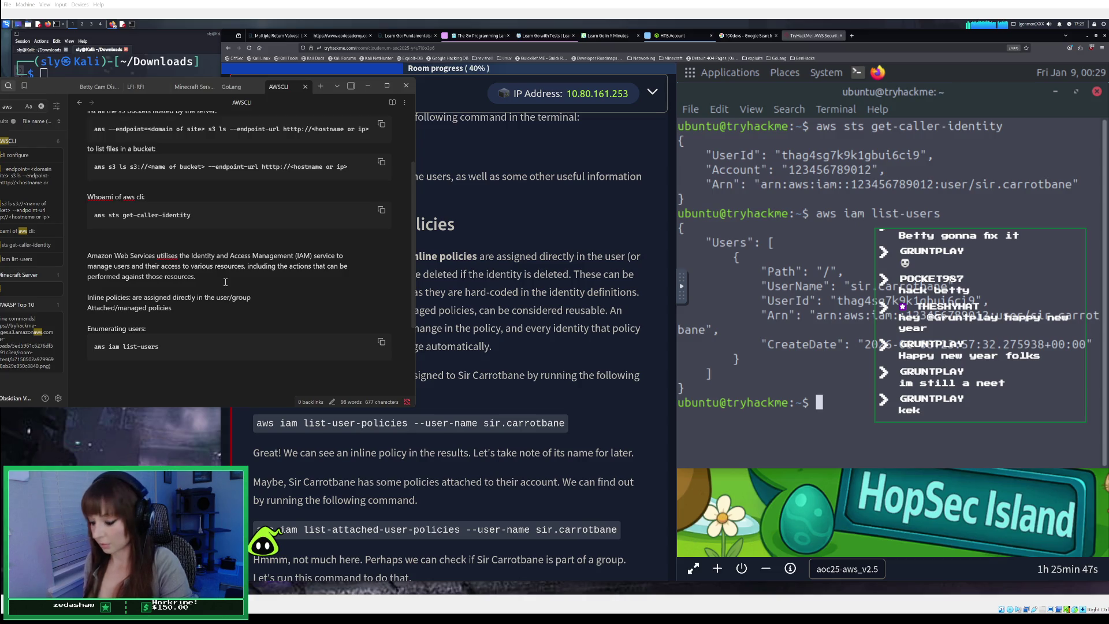
{"action": "type", "text": "/role"}
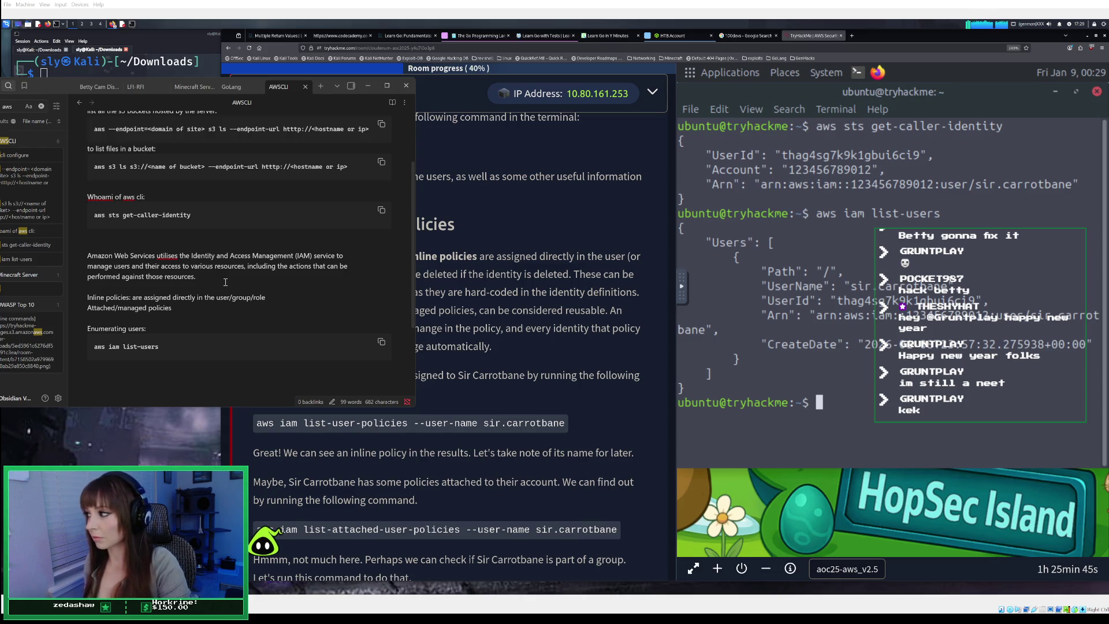
{"action": "type", "text": " pro"}
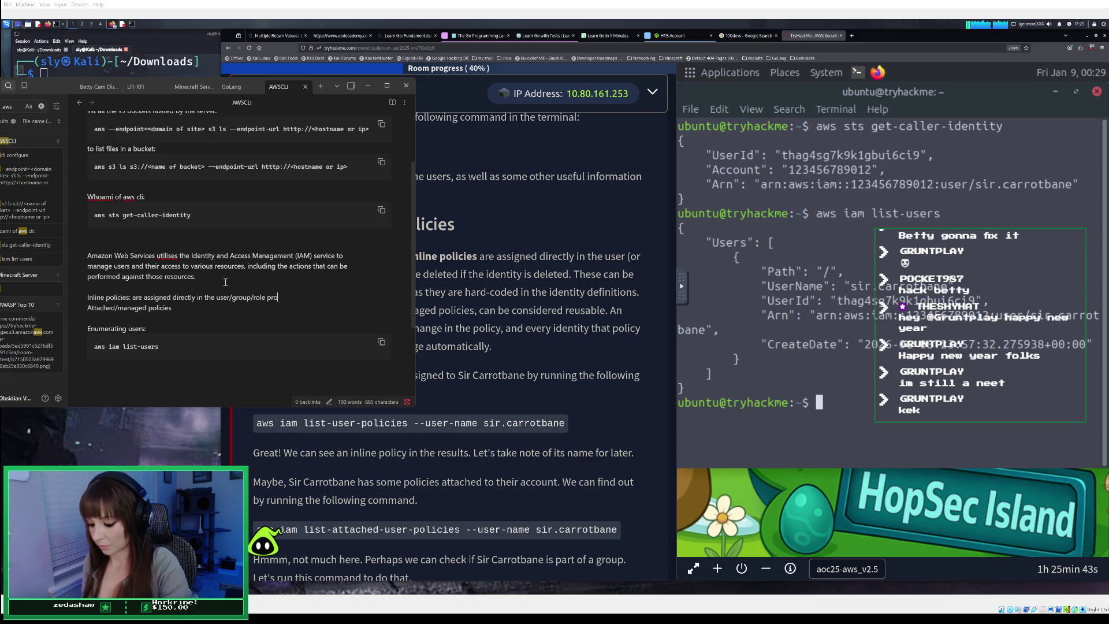
{"action": "type", "text": "file an"}
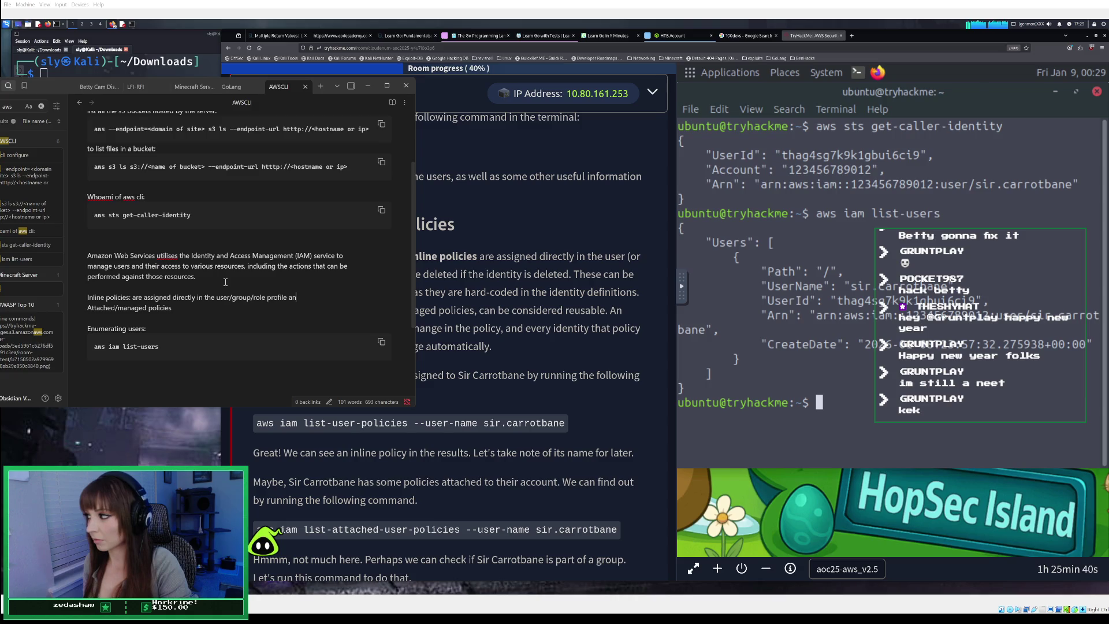
{"action": "type", "text": "d wwi"}
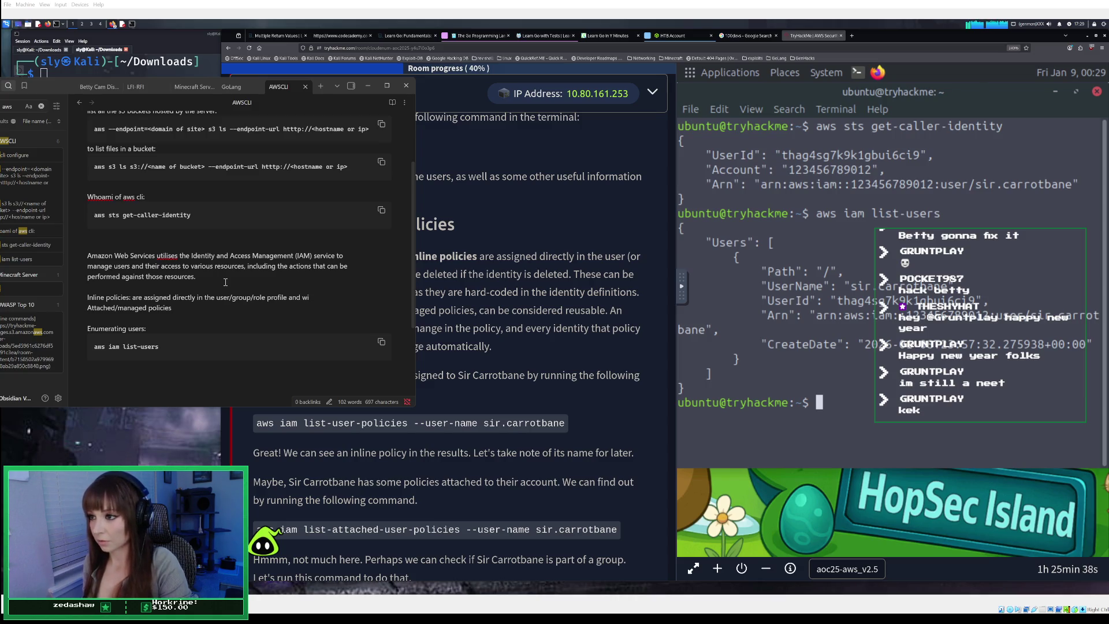
{"action": "type", "text": "ll be deleted "}
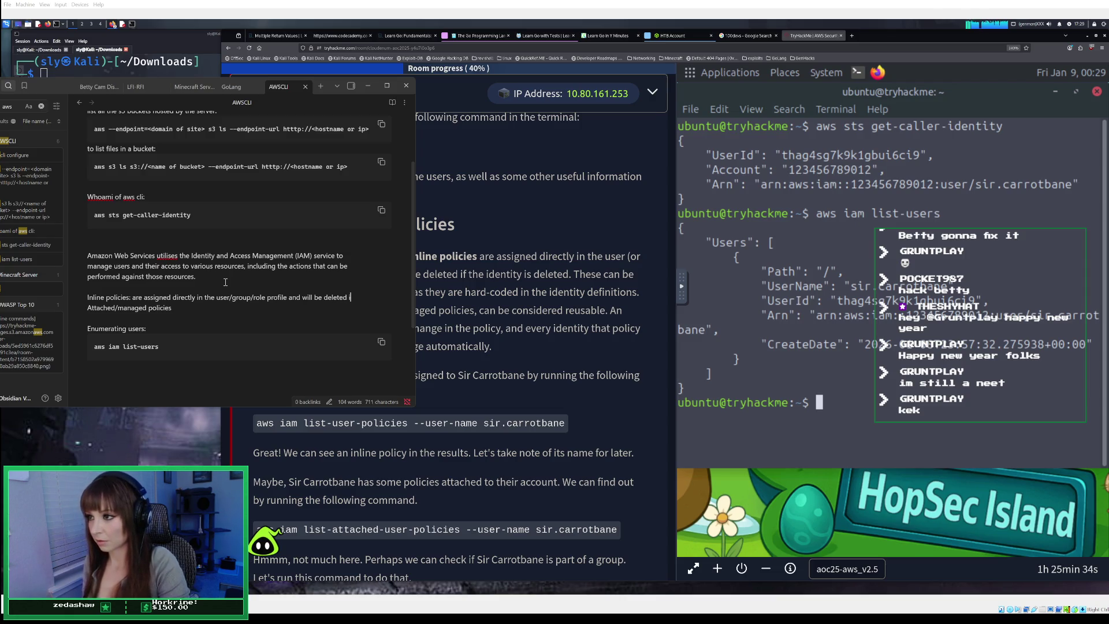
{"action": "type", "text": "f t"}
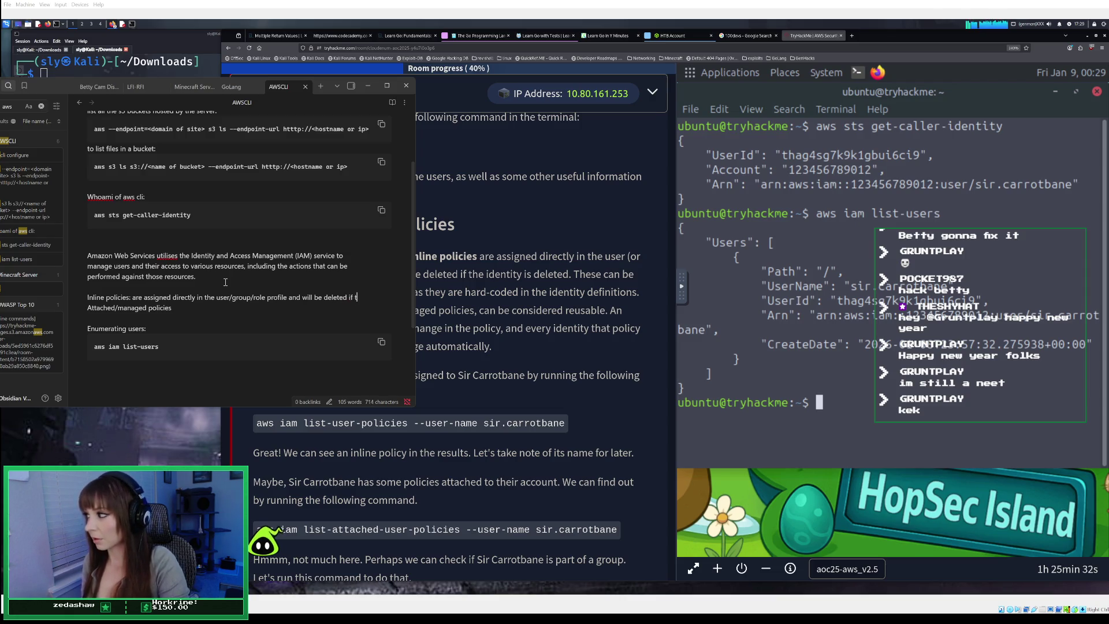
{"action": "type", "text": "he identit"}
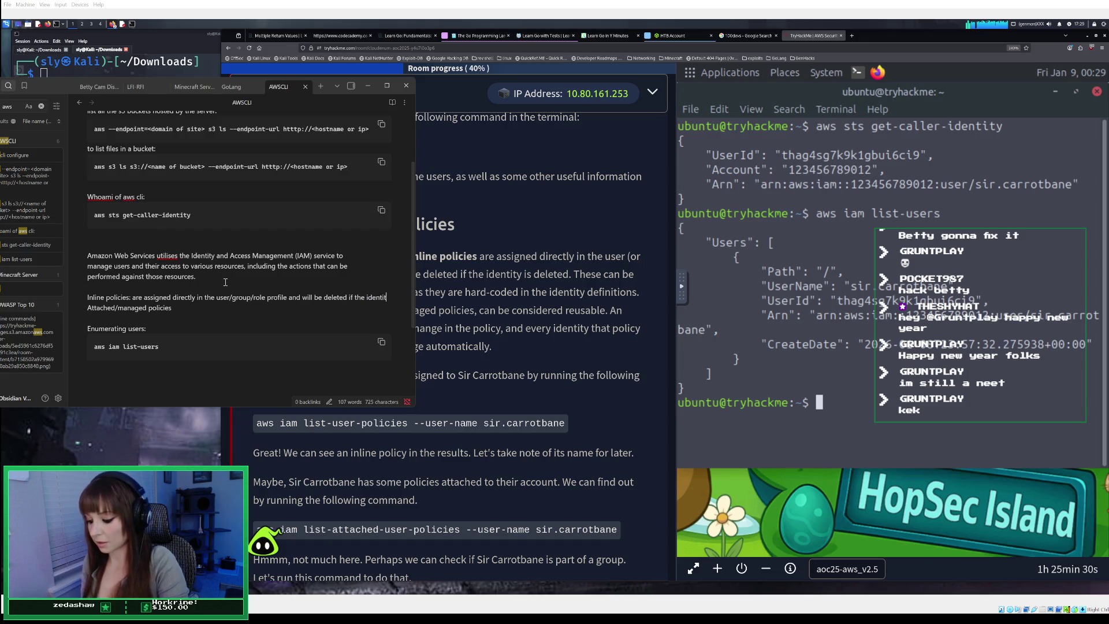
{"action": "type", "text": "y isdeleted"}
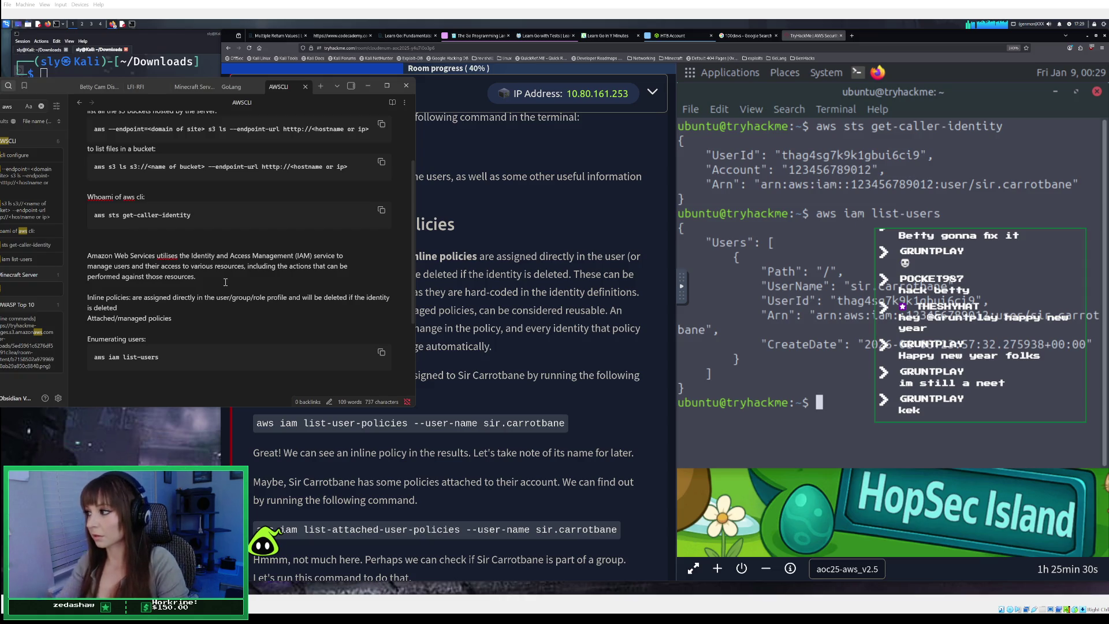
{"action": "left_click", "coordinate": [201, 318]}
Describe attached/managed policies as reusable: one policy change is inherited automatically by every attached identity
{"action": "type", "text": ": reua"}
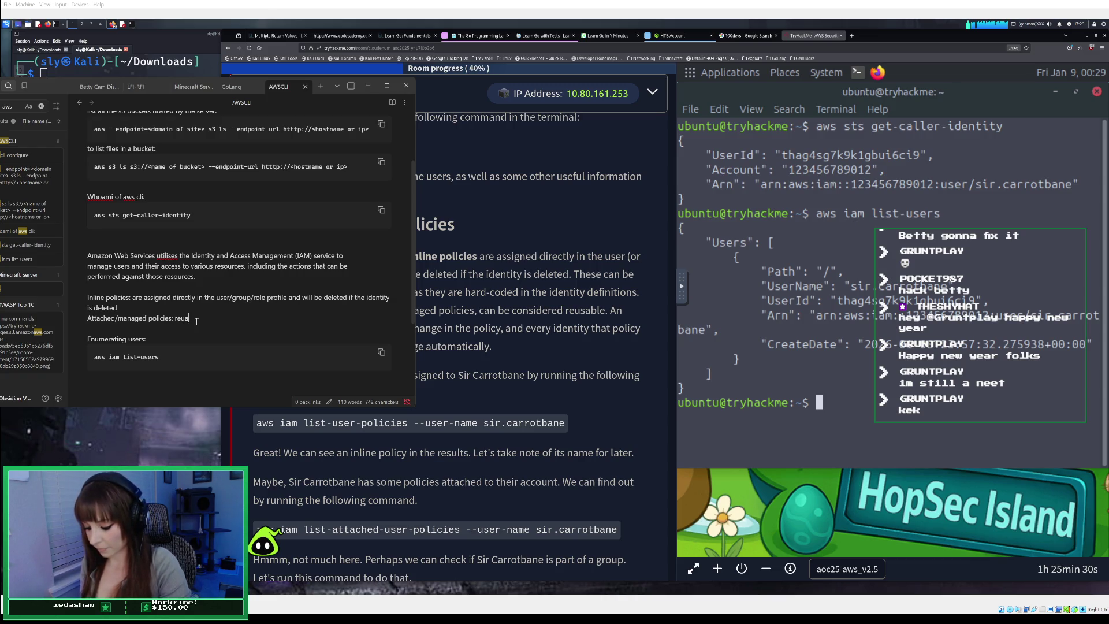
{"action": "key", "text": "BackSpace"}
{"action": "type", "text": "sable,"}
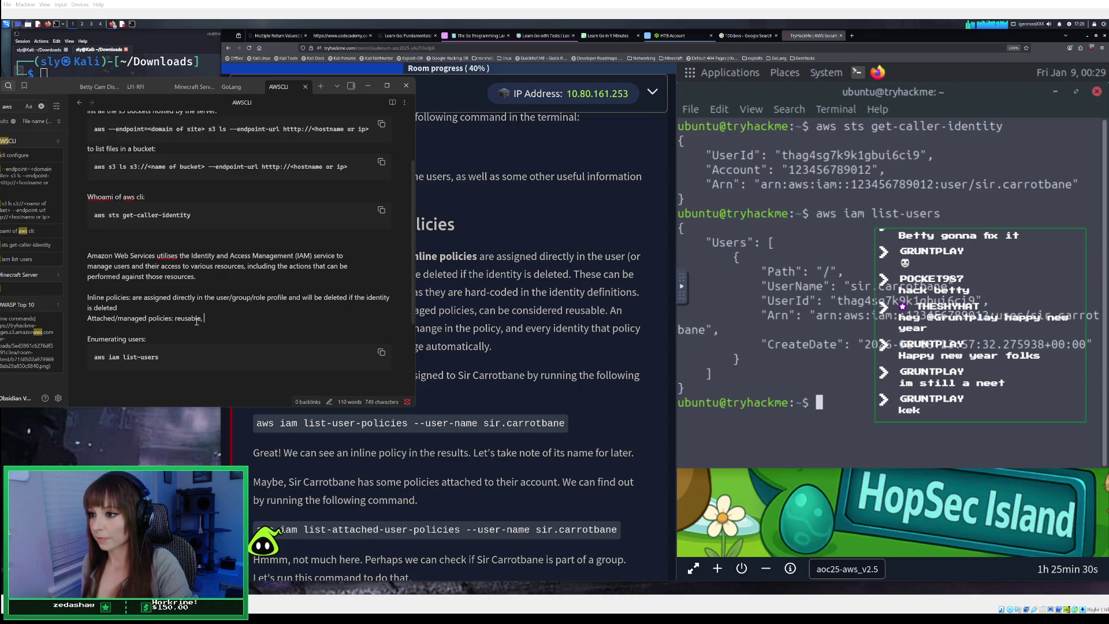
{"action": "type", "text": " requires only one change in"}
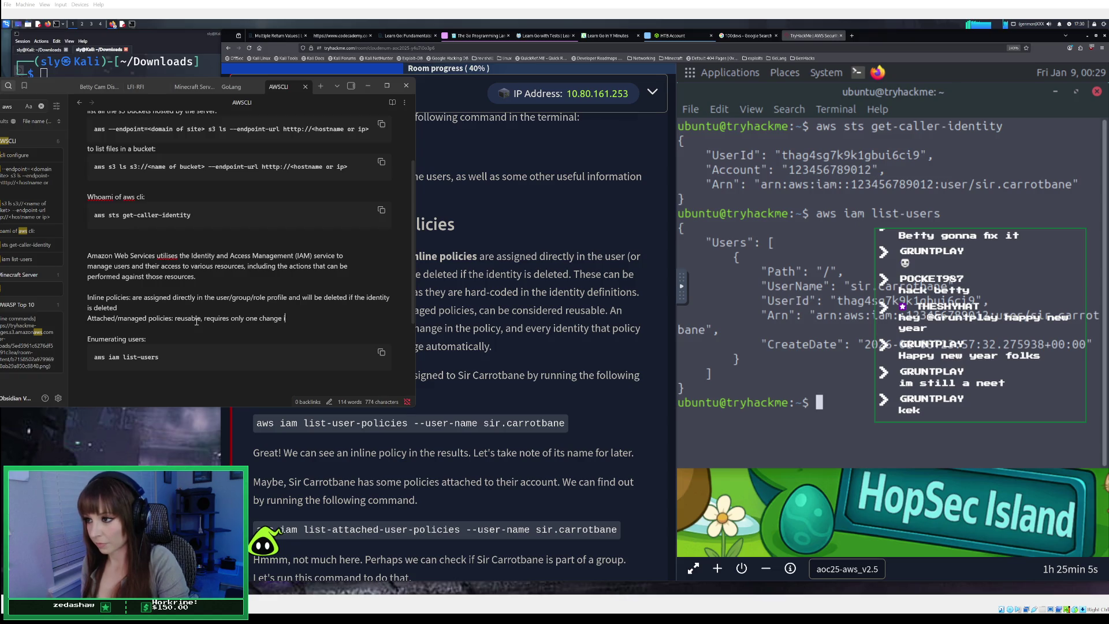
{"action": "type", "text": " the"}
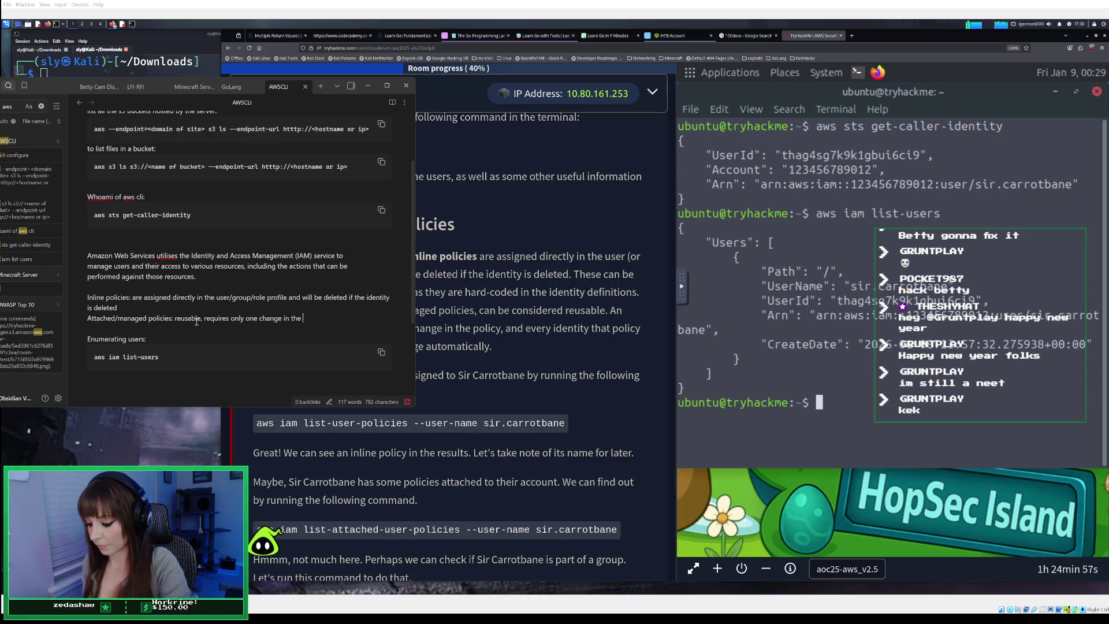
{"action": "type", "text": "policy"}
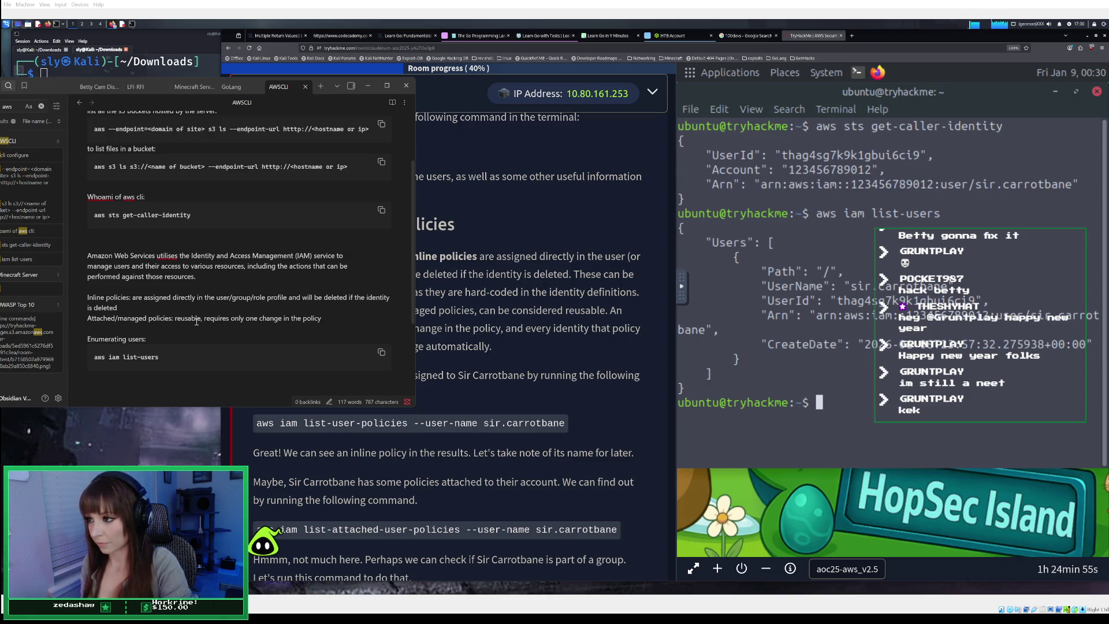
{"action": "type", "text": ". , and "}
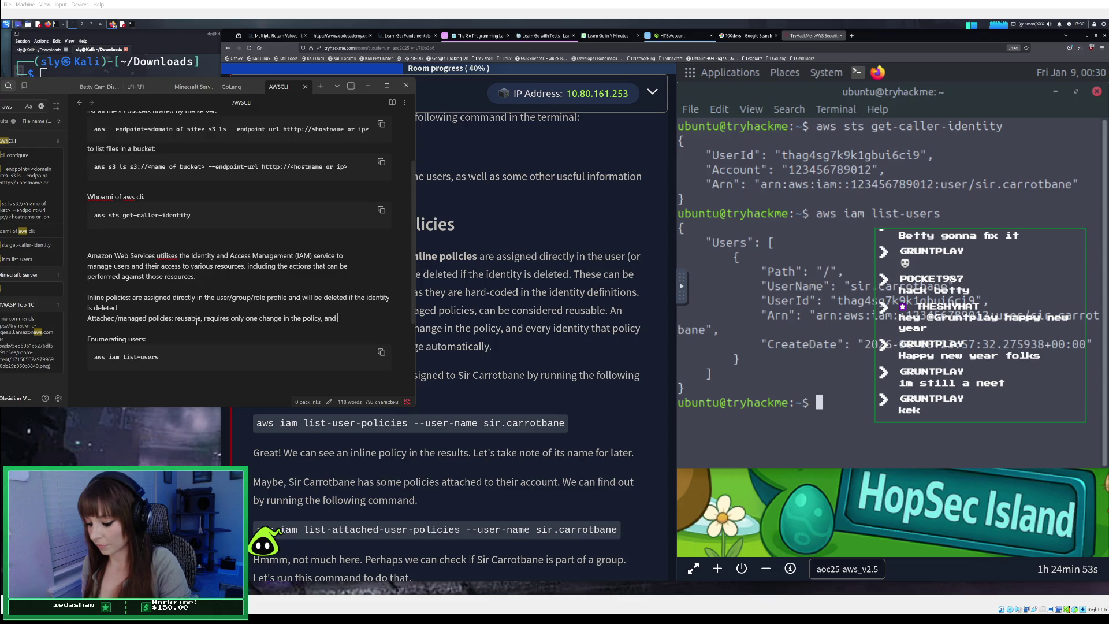
{"action": "type", "text": "every"}
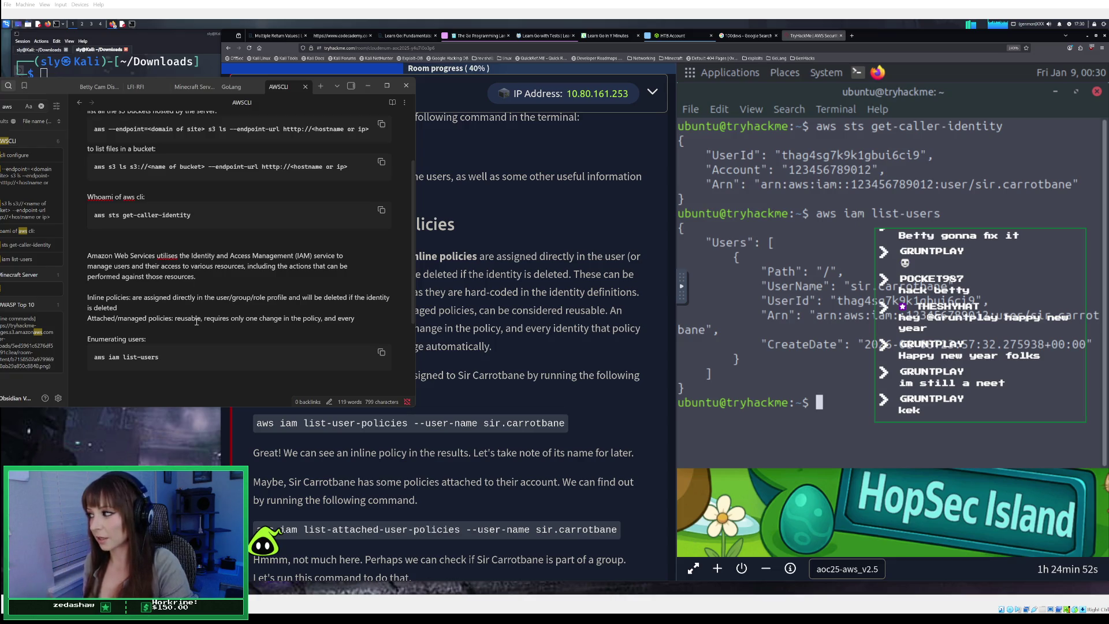
{"action": "type", "text": " iden"}
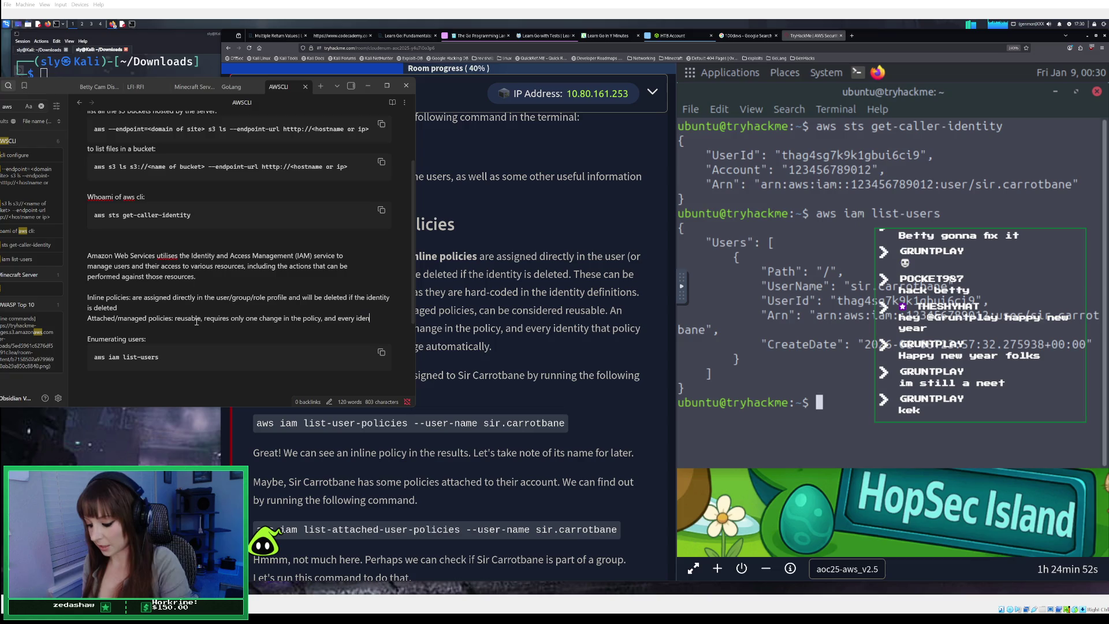
{"action": "type", "text": "tity that "}
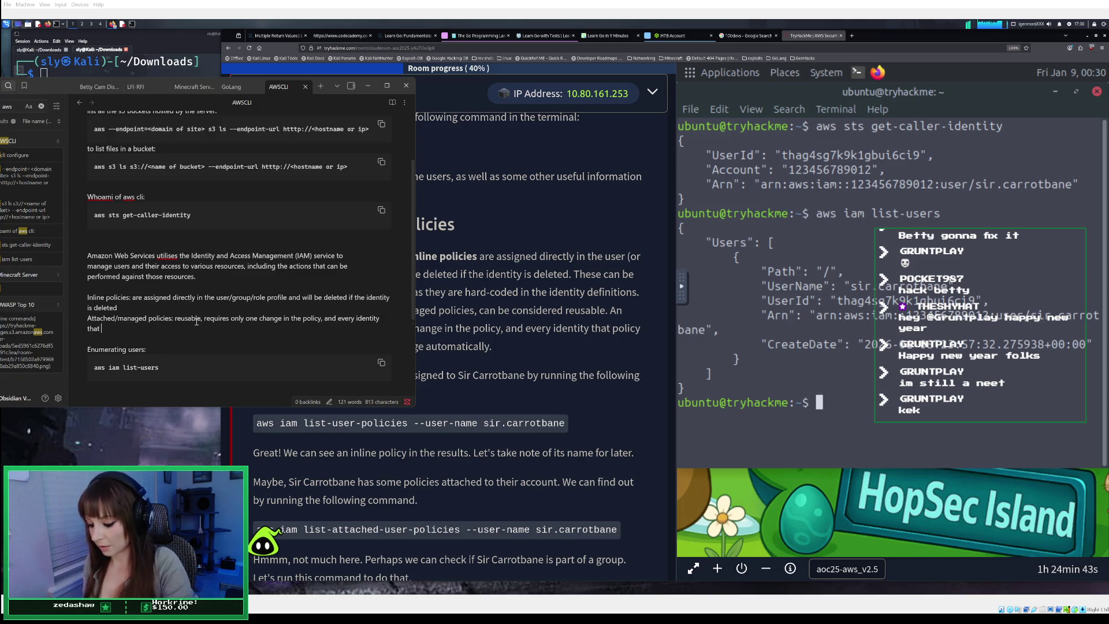
{"action": "type", "text": "policy"}
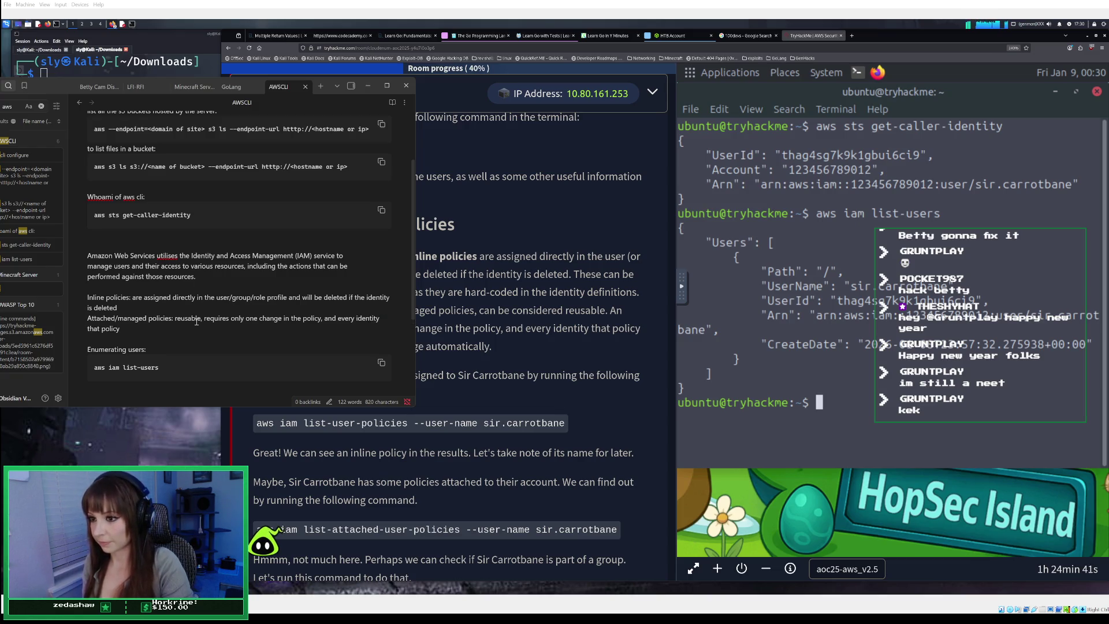
{"action": "type", "text": " is attach"}
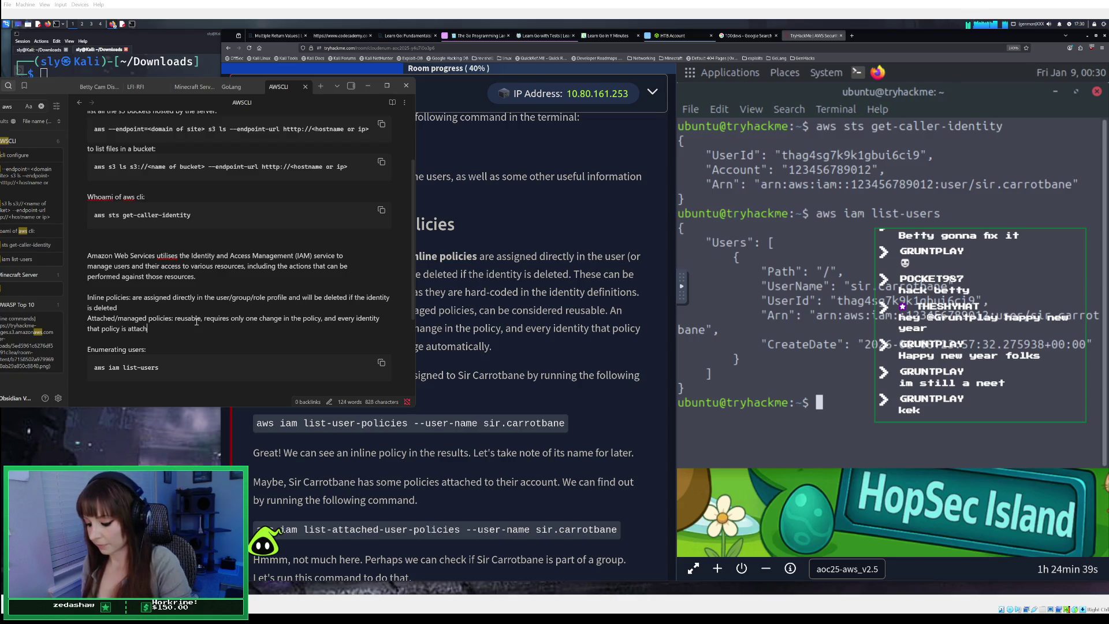
{"action": "type", "text": "ed to w"}
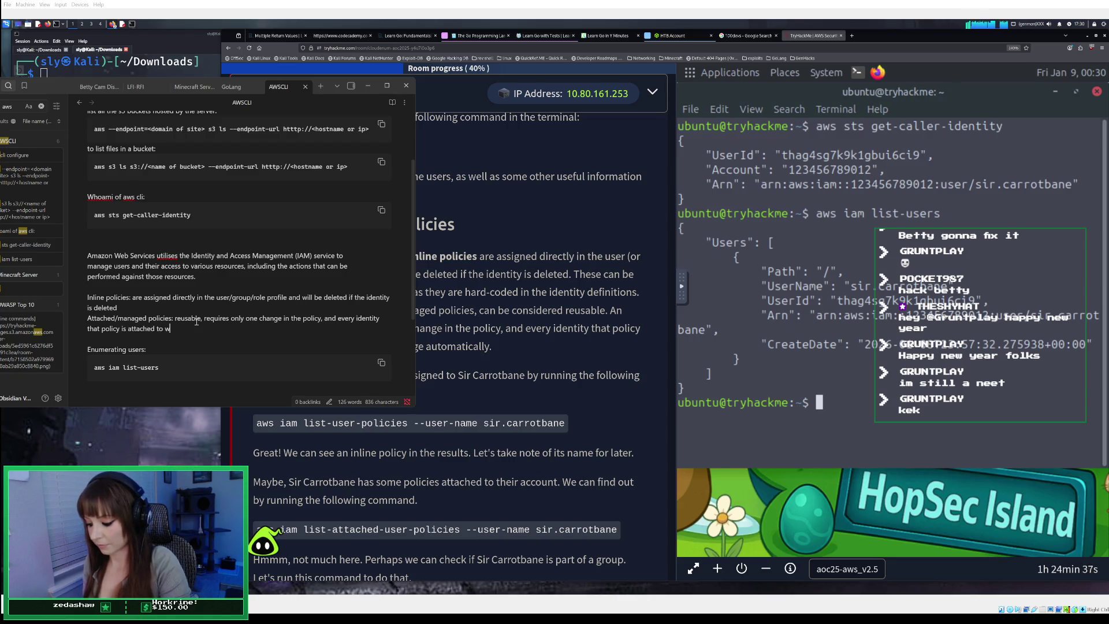
{"action": "type", "text": "ill inherit "}
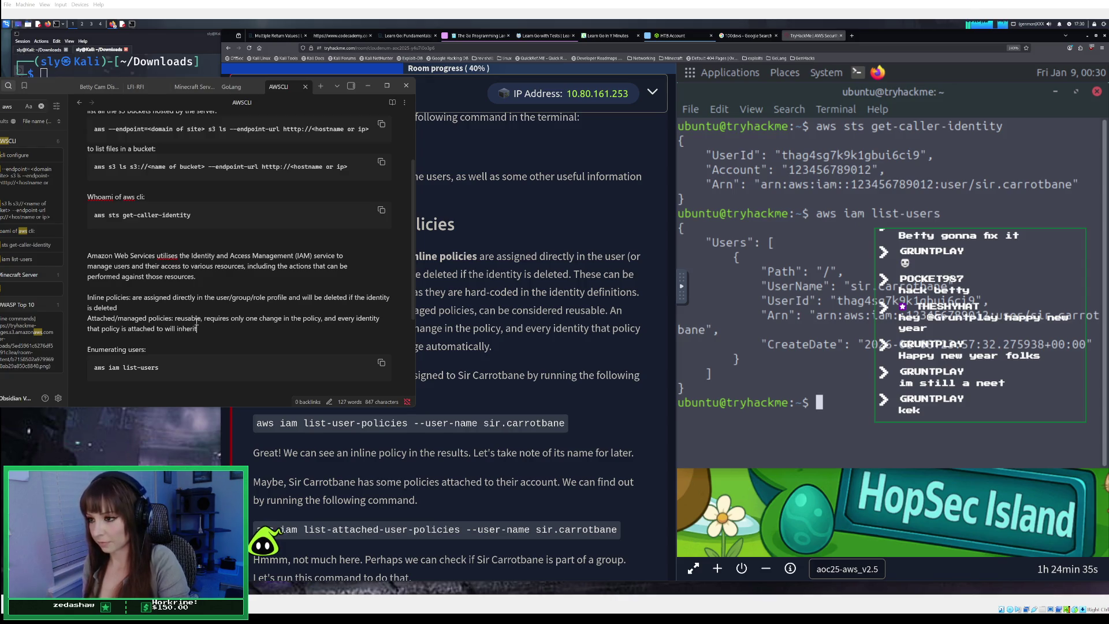
{"action": "type", "text": "that "}
{"action": "type", "text": "cha"}
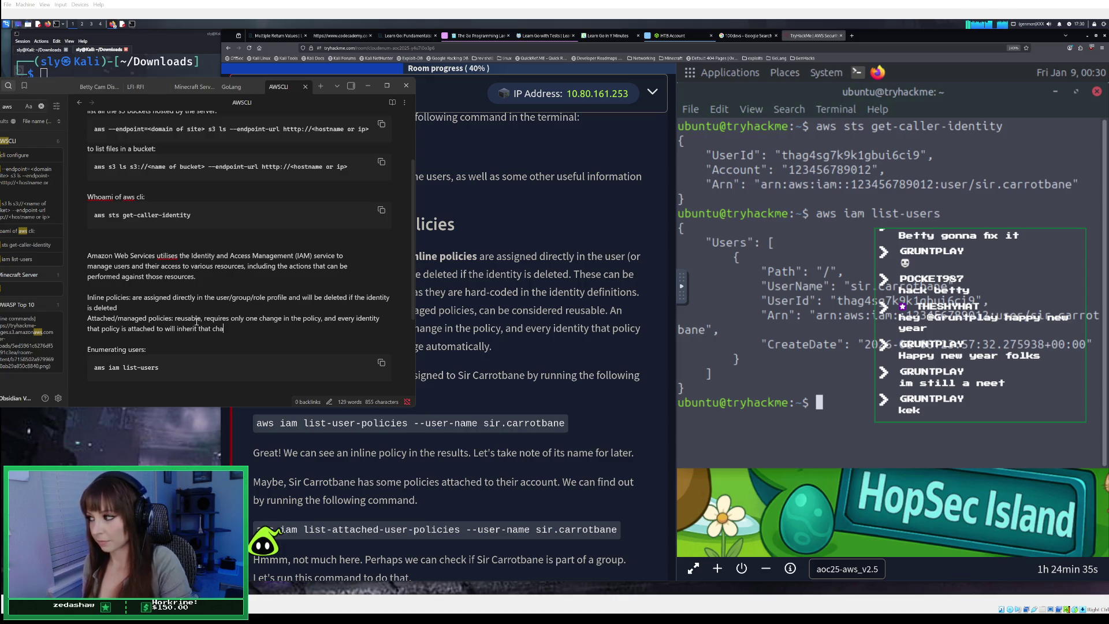
{"action": "type", "text": "nge autom"}
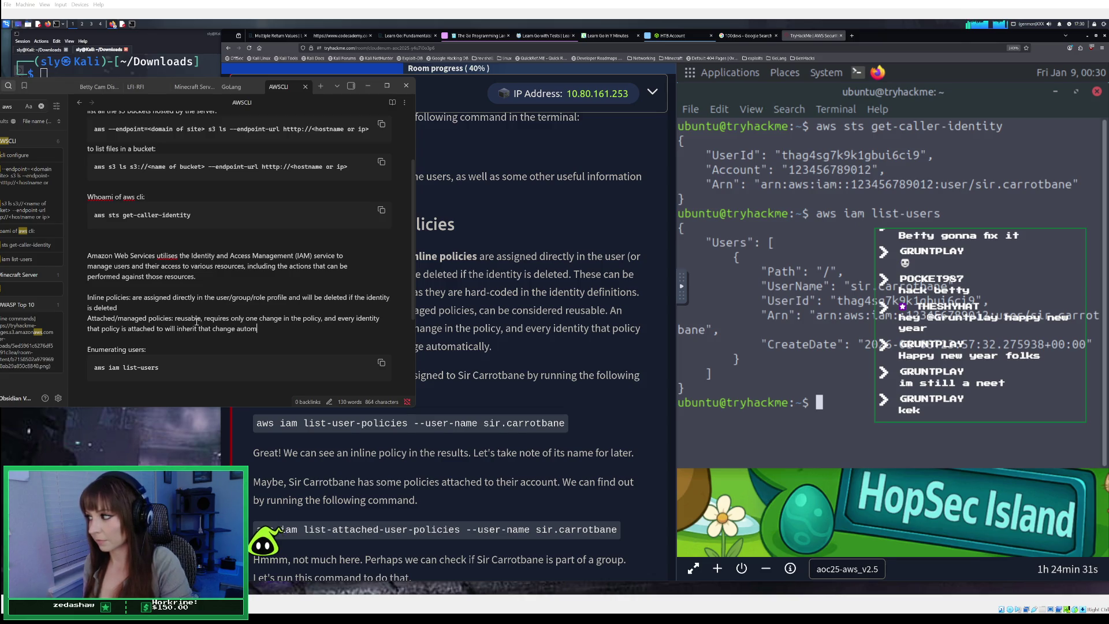
{"action": "type", "text": "atically"}
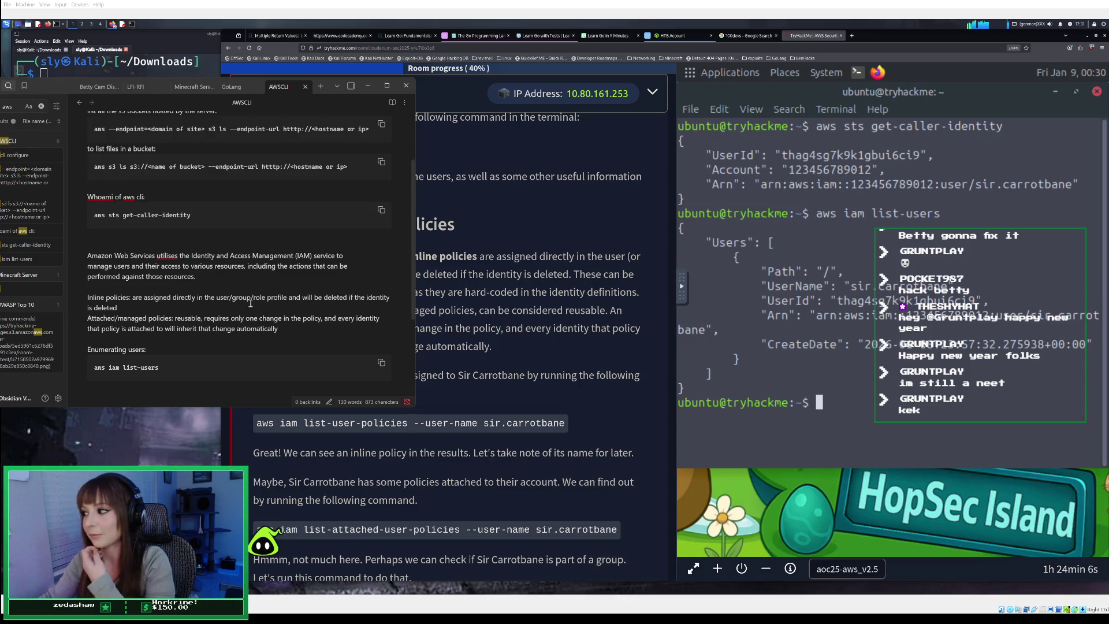
Google 'neet', expand the AI overview explaining it, then close the search tab
{"action": "left_click", "coordinate": [367, 85]}
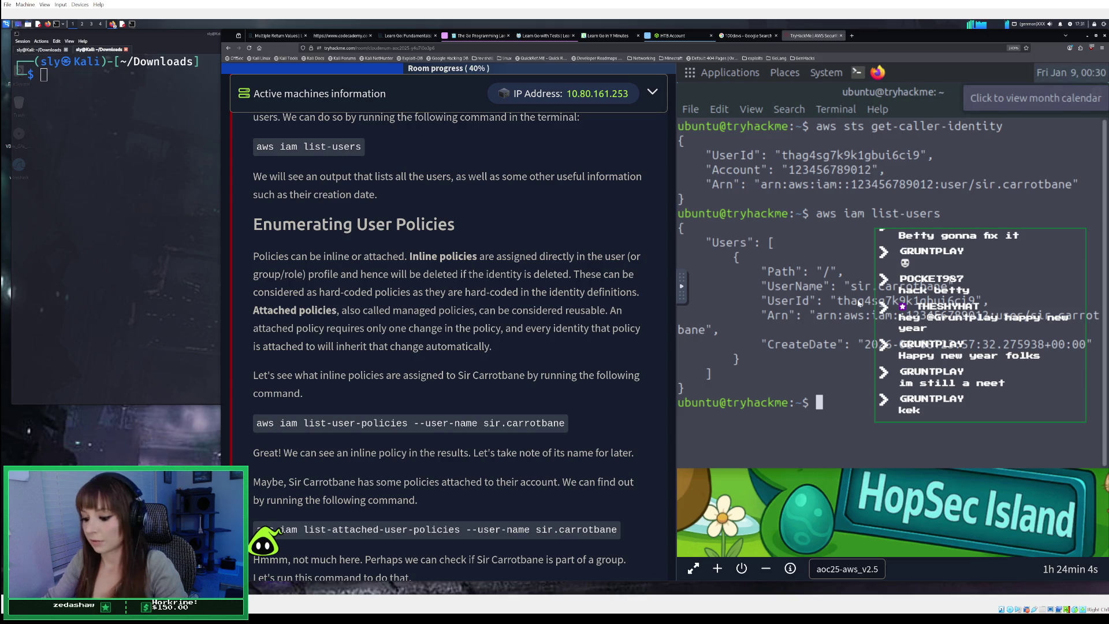
{"action": "key", "text": "ctrl+t"}
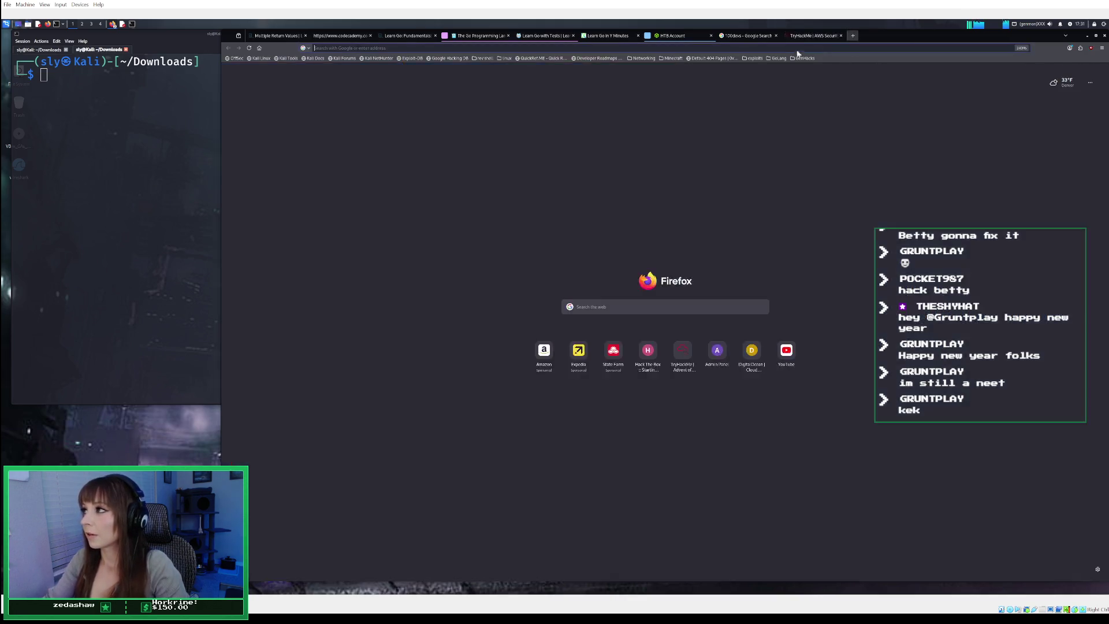
{"action": "type", "text": "neet"}
{"action": "key", "text": "Return"}
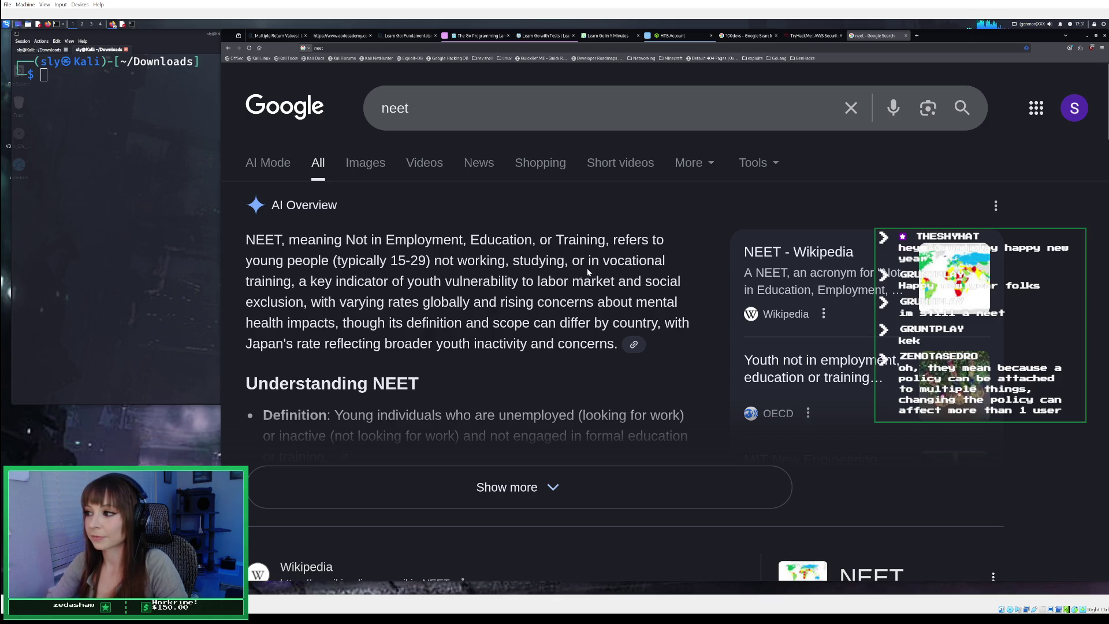
{"action": "scroll", "coordinate": [615, 289], "scroll_direction": "down", "scroll_amount": 3}
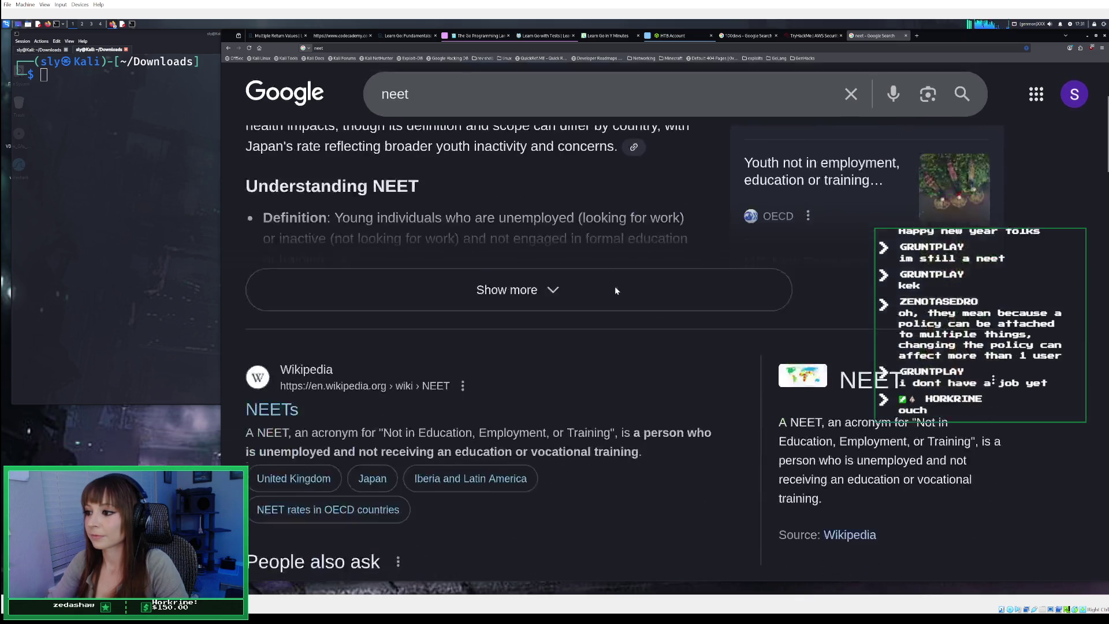
{"action": "left_click", "coordinate": [615, 291]}
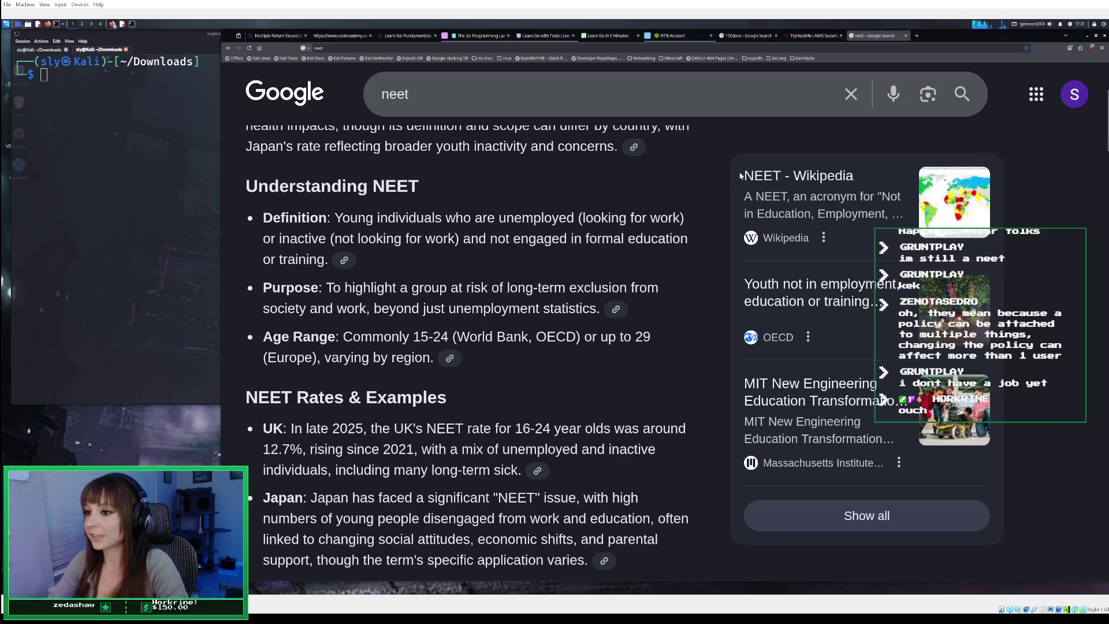
{"action": "left_click", "coordinate": [905, 35]}
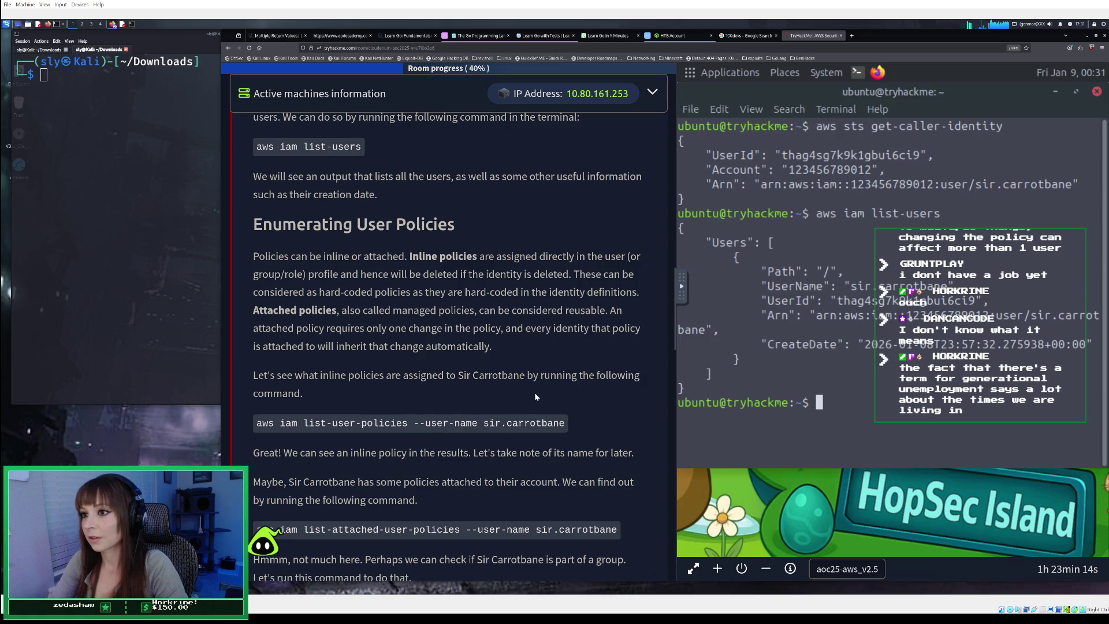
Scroll the room page down to the get-user-policy command in Enumerating User Policies
{"action": "scroll", "coordinate": [534, 393], "scroll_direction": "up", "scroll_amount": 1}
{"action": "scroll", "coordinate": [534, 393], "scroll_direction": "down", "scroll_amount": 5}
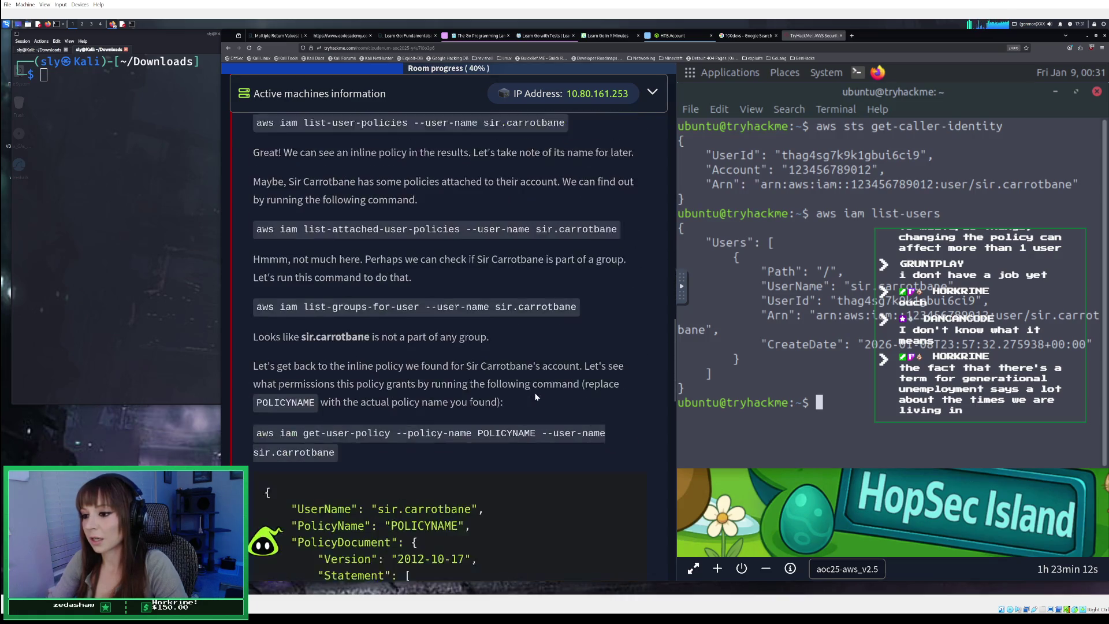
{"action": "scroll", "coordinate": [535, 393], "scroll_direction": "up", "scroll_amount": 5}
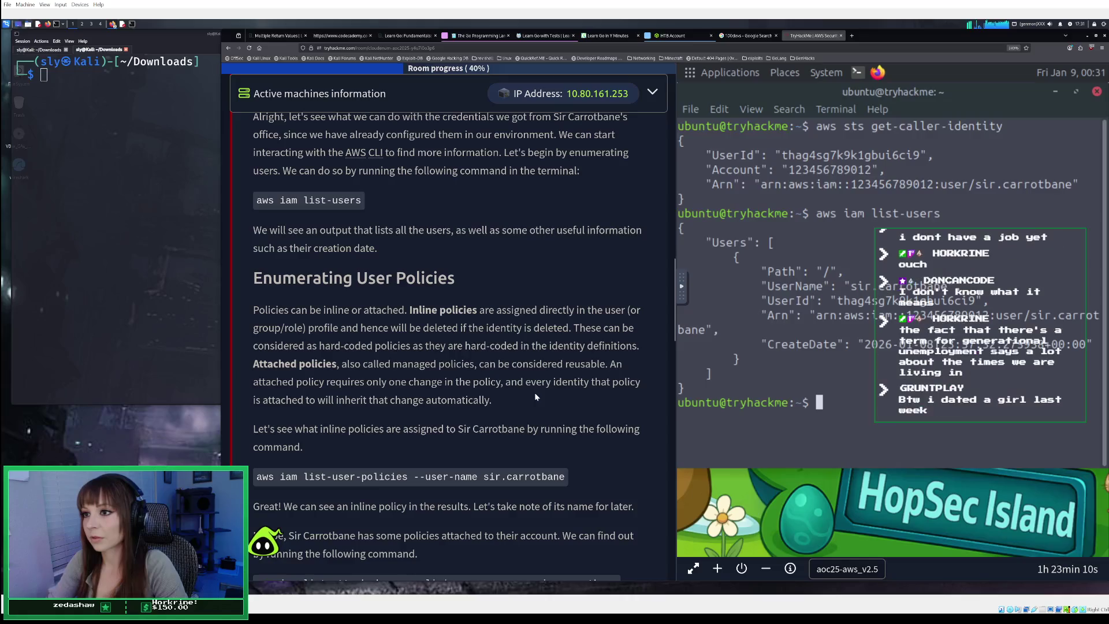
{"action": "scroll", "coordinate": [534, 393], "scroll_direction": "up", "scroll_amount": 3}
{"action": "scroll", "coordinate": [535, 393], "scroll_direction": "down", "scroll_amount": 4}
{"action": "scroll", "coordinate": [535, 392], "scroll_direction": "down", "scroll_amount": 1}
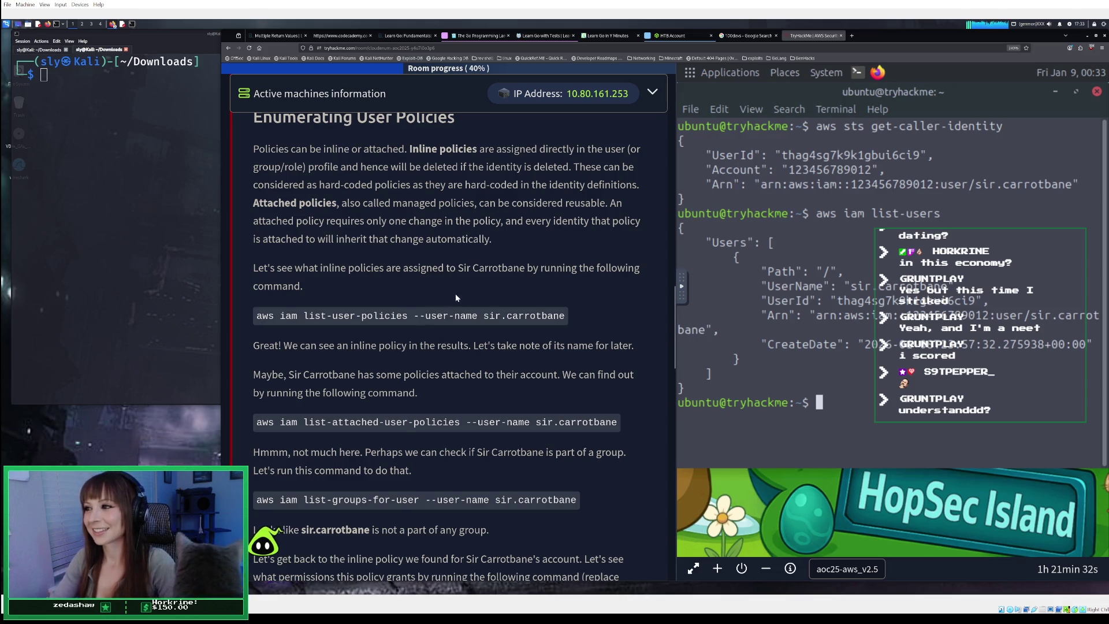
{"action": "scroll", "coordinate": [470, 243], "scroll_direction": "down", "scroll_amount": 1}
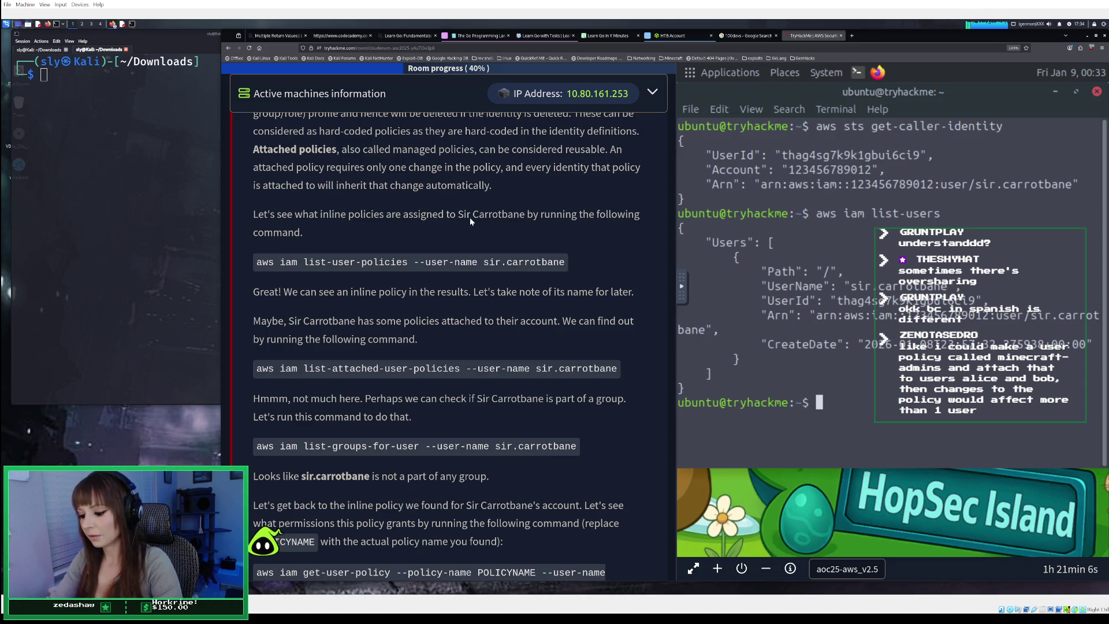
Reread the inline vs attached policy explanation, highlighting the sentences about inheriting a single change
{"action": "scroll", "coordinate": [467, 208], "scroll_direction": "up", "scroll_amount": 3}
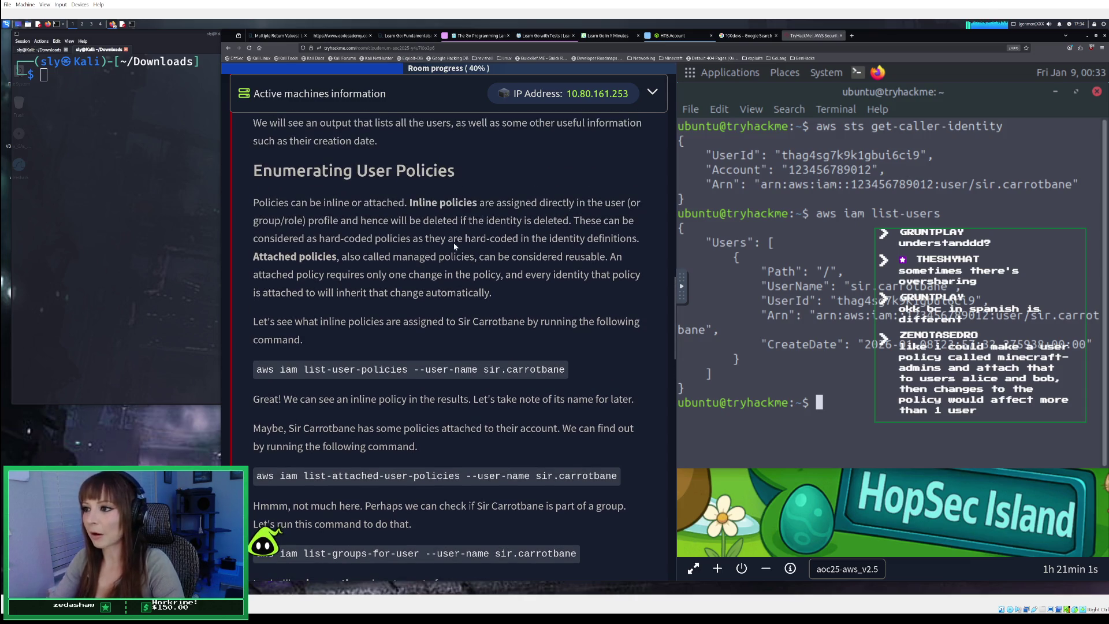
{"action": "mouse_move", "coordinate": [510, 277]}
{"action": "left_mouse_down"}
{"action": "mouse_move", "coordinate": [588, 278]}
{"action": "mouse_move", "coordinate": [565, 296]}
{"action": "mouse_move", "coordinate": [536, 283]}
{"action": "left_mouse_up"}
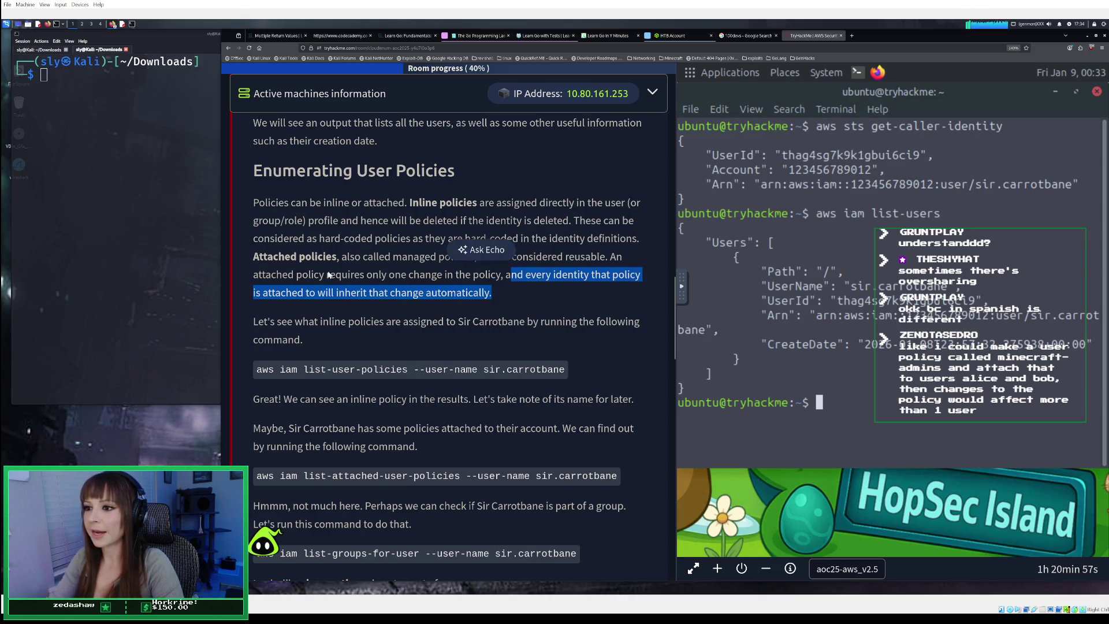
{"action": "left_click", "coordinate": [362, 279]}
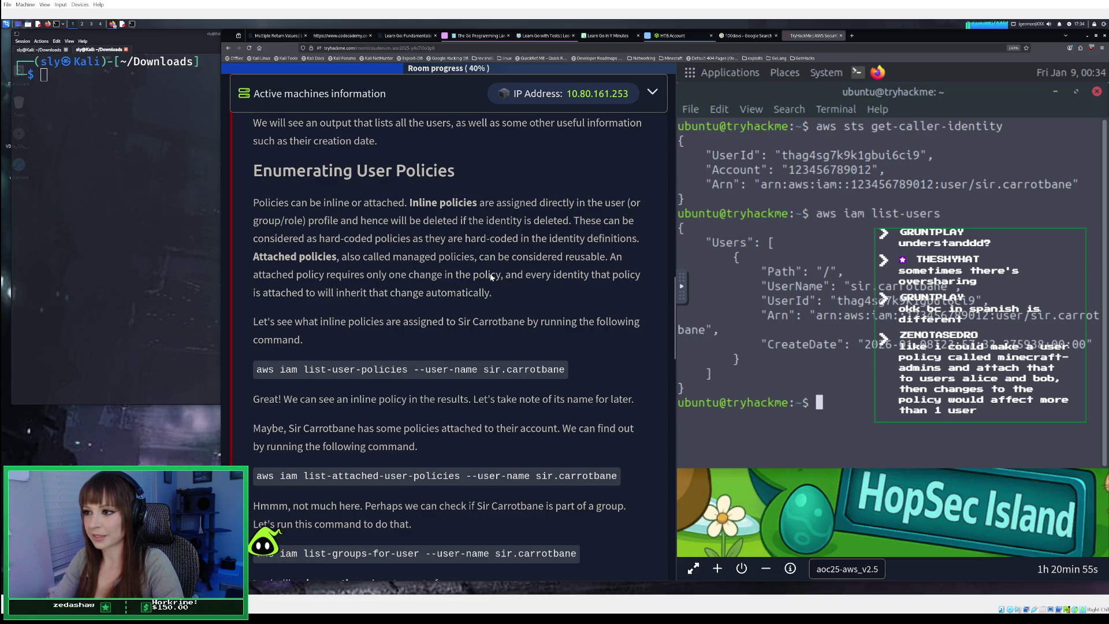
{"action": "left_click_drag", "start_coordinate": [328, 275], "coordinate": [494, 282]}
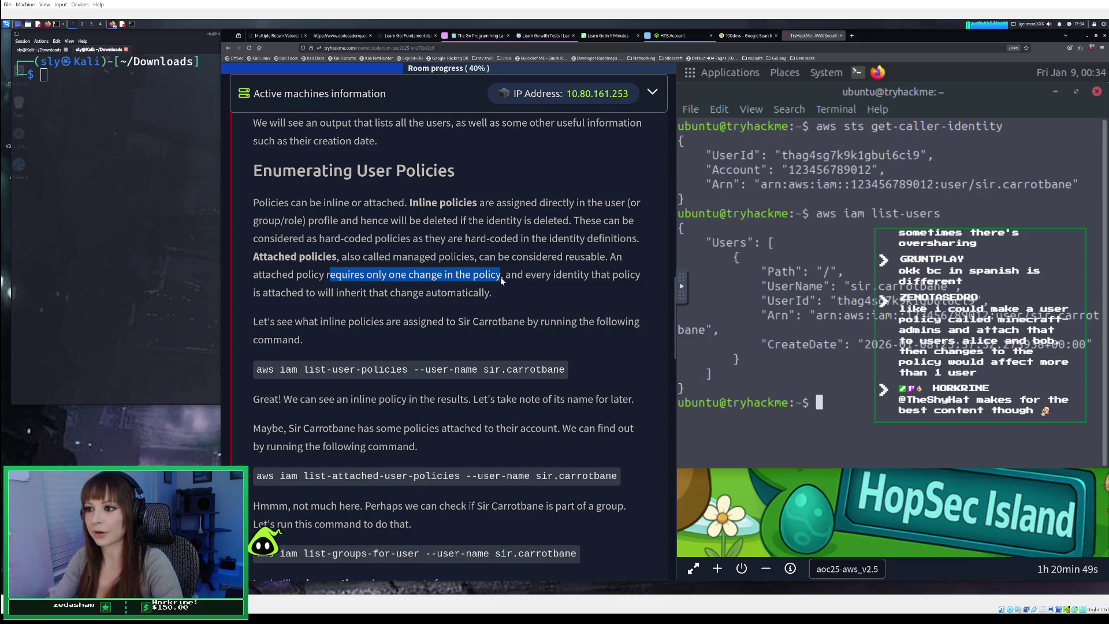
{"action": "left_click", "coordinate": [600, 292]}
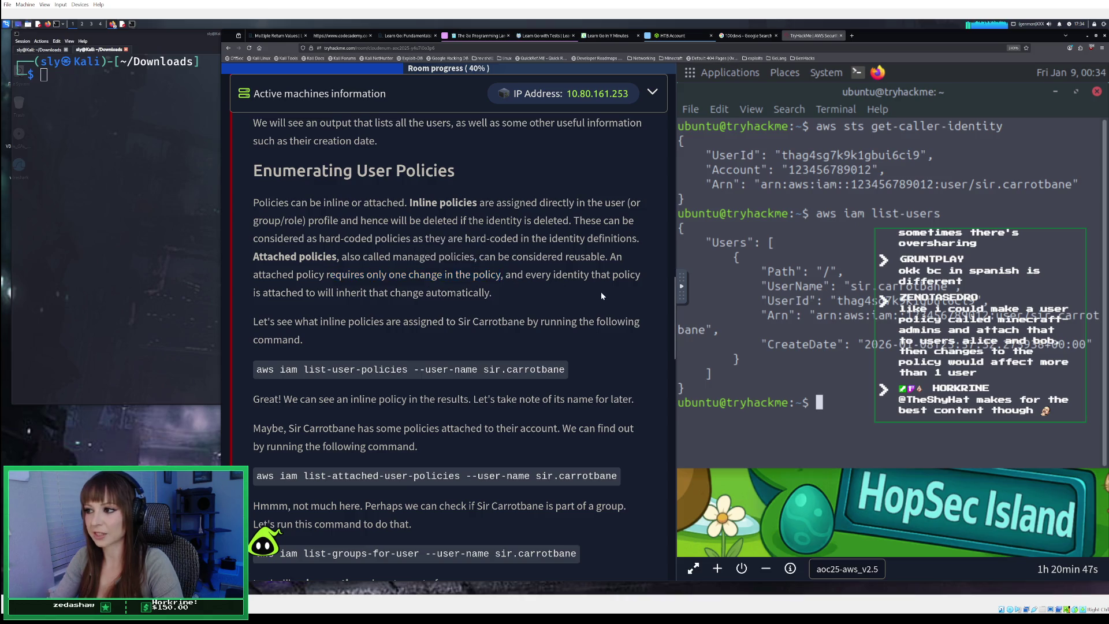
{"action": "mouse_move", "coordinate": [510, 276]}
{"action": "left_mouse_down"}
{"action": "mouse_move", "coordinate": [642, 283]}
{"action": "mouse_move", "coordinate": [610, 290]}
{"action": "left_mouse_up"}
{"action": "left_click", "coordinate": [605, 286]}
Select the list-user-policies command for sir.carrotbane for copying
{"action": "scroll", "coordinate": [604, 286], "scroll_direction": "down", "scroll_amount": 4}
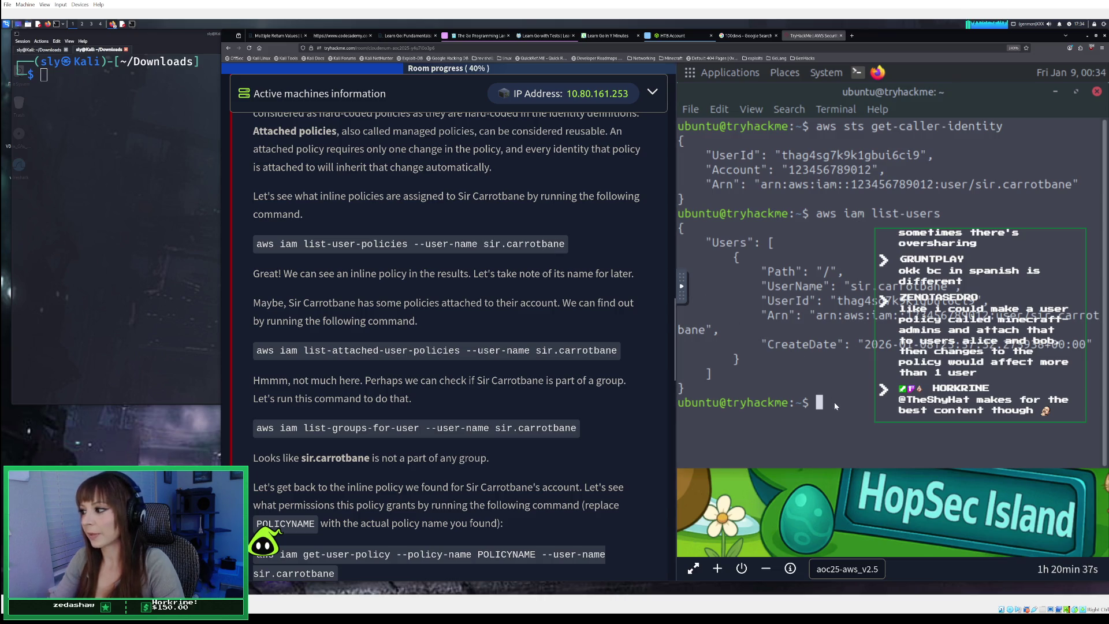
{"action": "left_click_drag", "start_coordinate": [255, 243], "coordinate": [574, 249]}
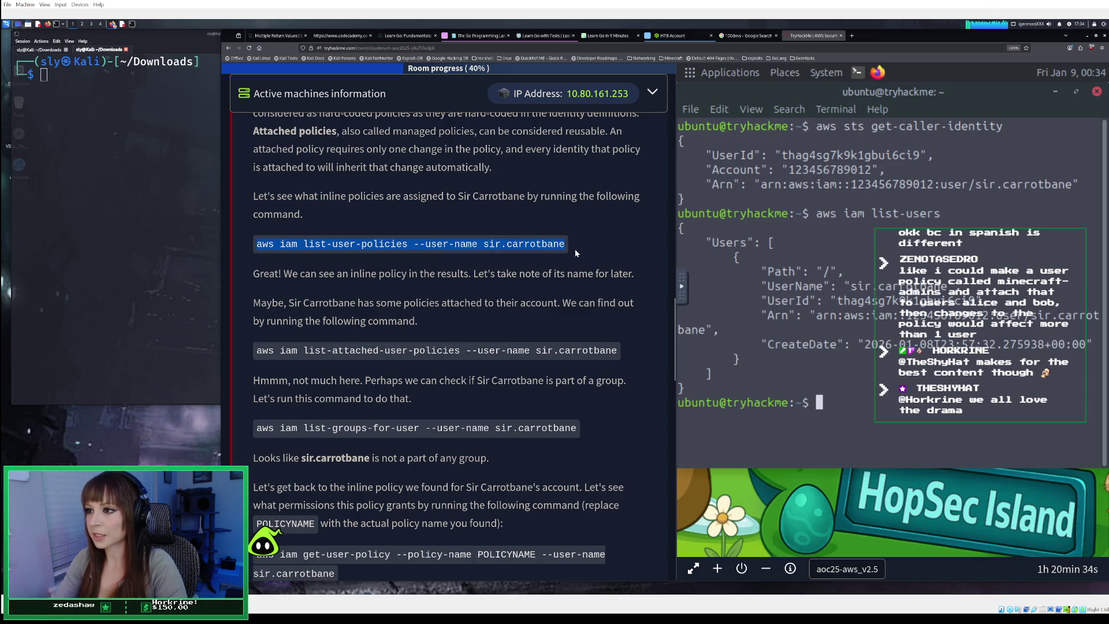
{"action": "right_click", "coordinate": [528, 250]}
Copy the list-user-policies command and try pasting it in the terminal, erasing the stale account number
{"action": "left_click", "coordinate": [543, 254]}
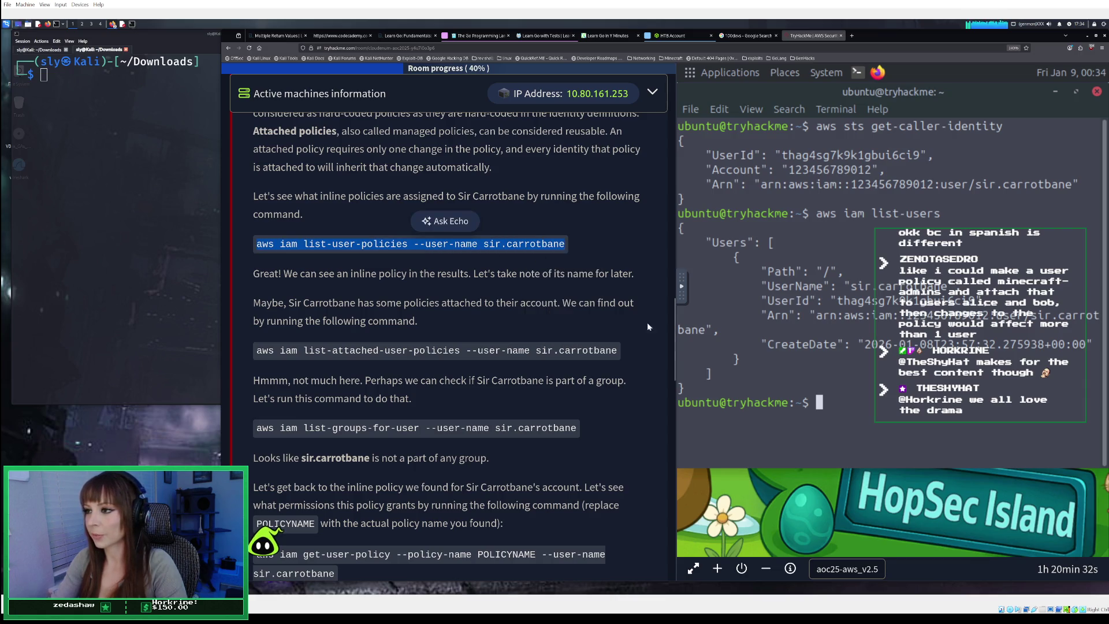
{"action": "left_click", "coordinate": [825, 411]}
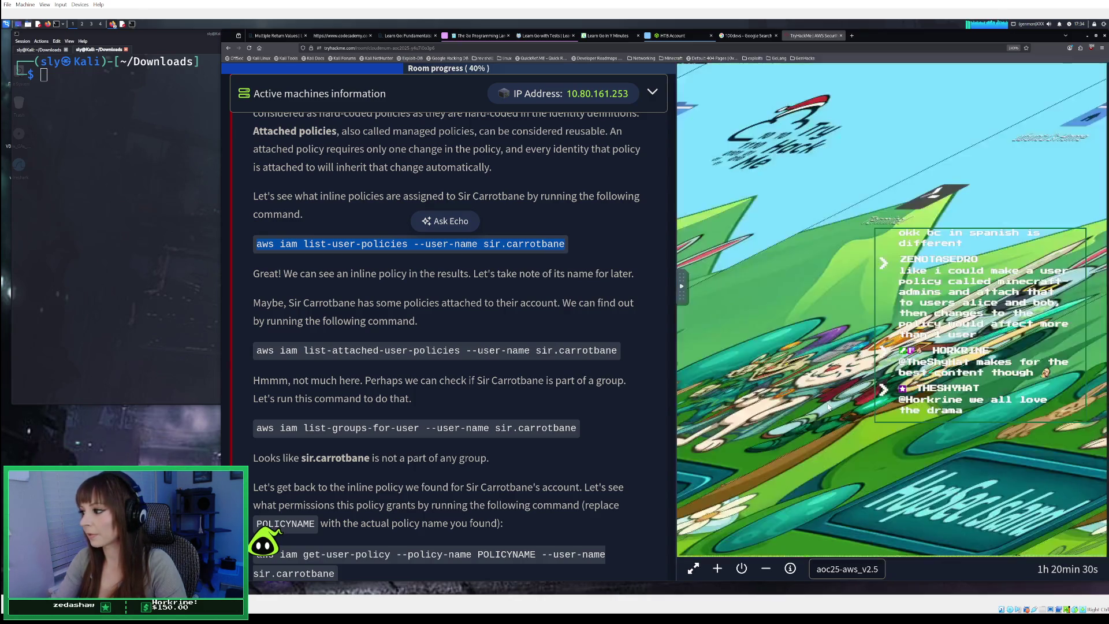
{"action": "right_click", "coordinate": [826, 403]}
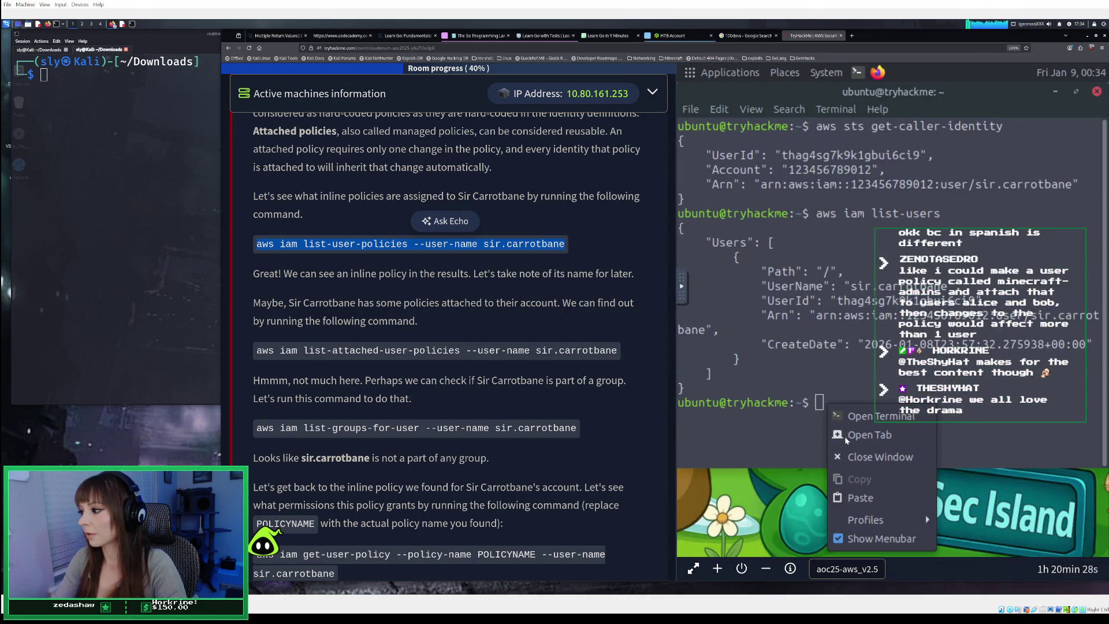
{"action": "left_click", "coordinate": [846, 498]}
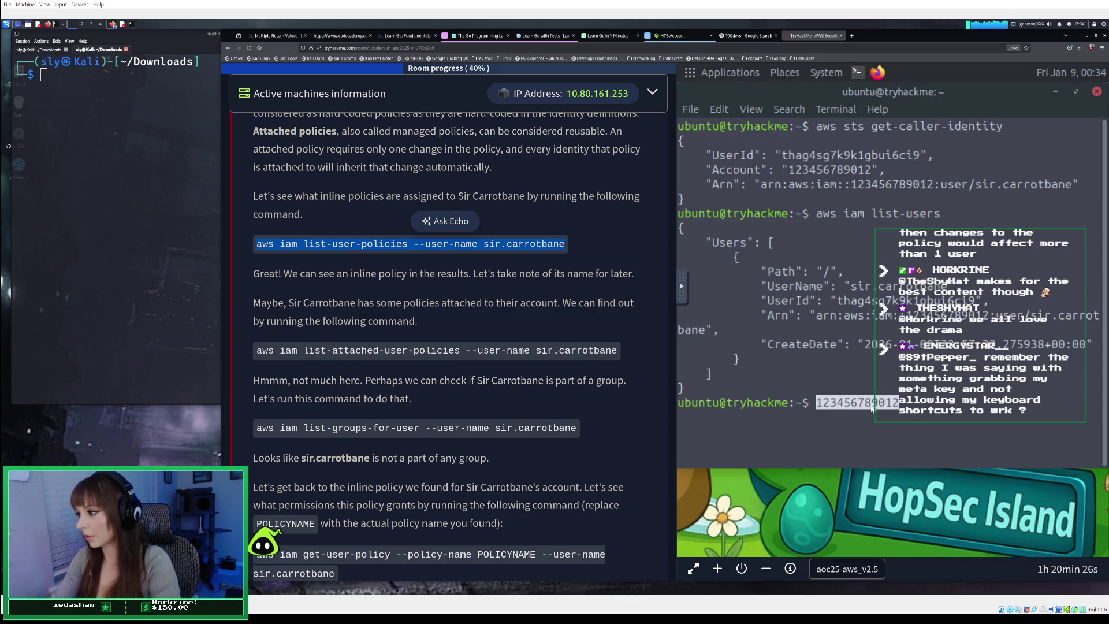
{"action": "key", "text": "BackSpace"}
{"action": "key", "text": "BackSpace"}
{"action": "key", "text": "BackSpace"}
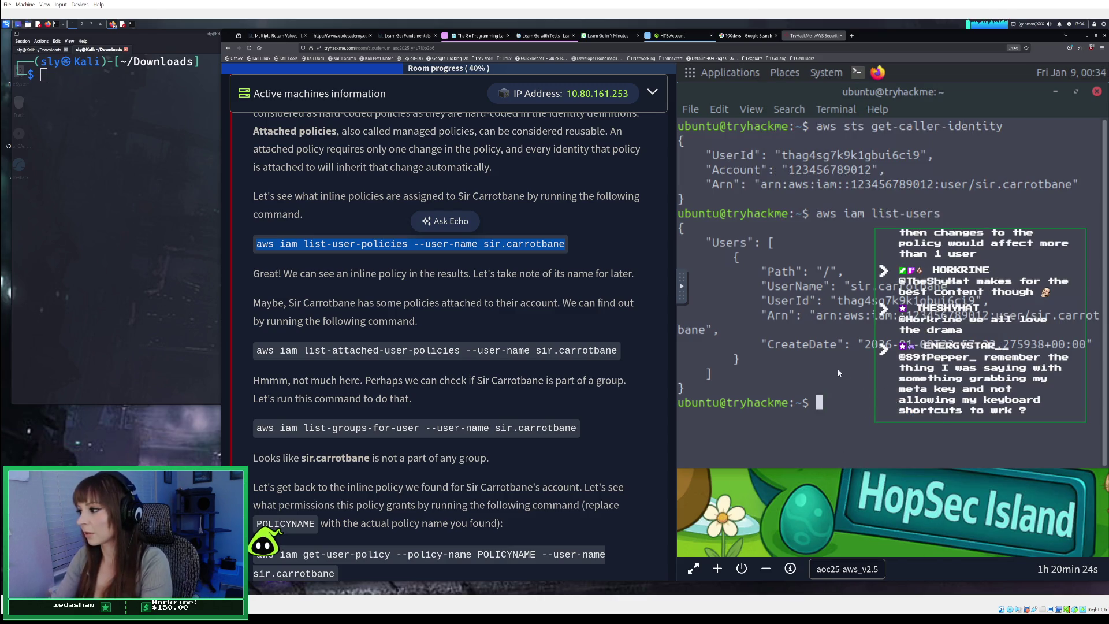
Replace the machine clipboard with the command, paste it and run list-user-policies for sir.carrotbane
{"action": "left_click", "coordinate": [681, 291]}
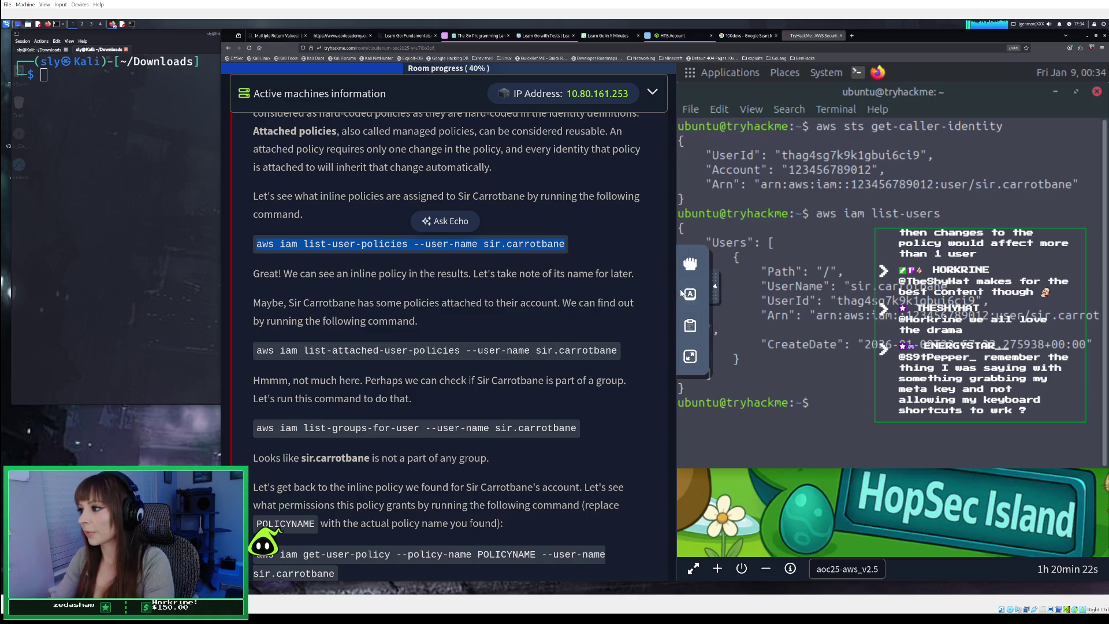
{"action": "left_click", "coordinate": [691, 325]}
{"action": "left_click", "coordinate": [815, 304]}
{"action": "key", "text": "ctrl+a"}
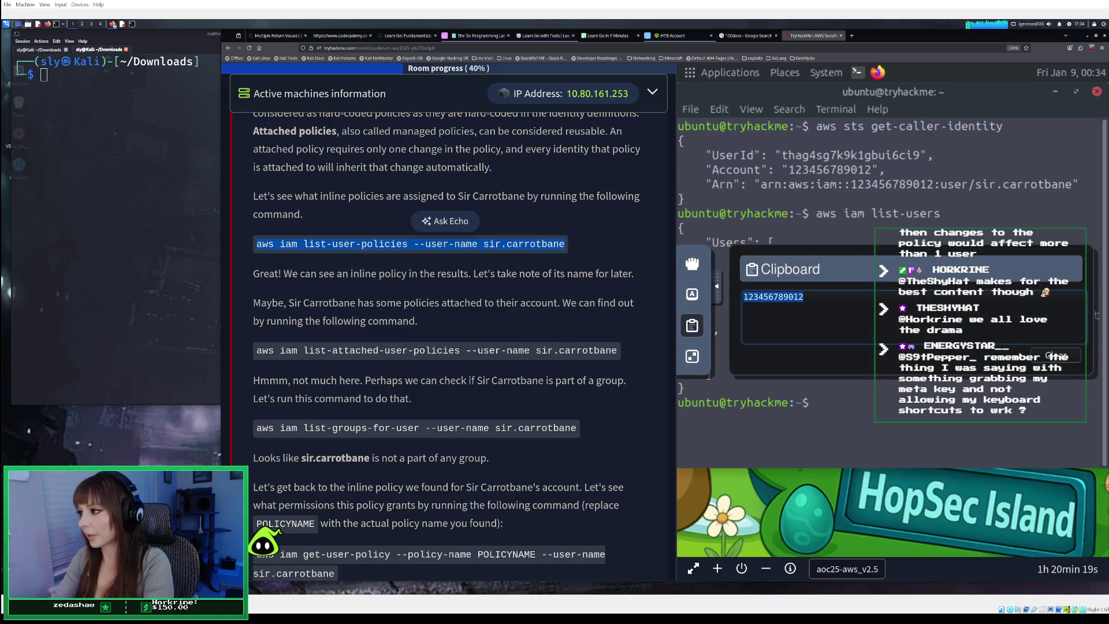
{"action": "key", "text": "BackSpace"}
{"action": "key", "text": "ctrl+v"}
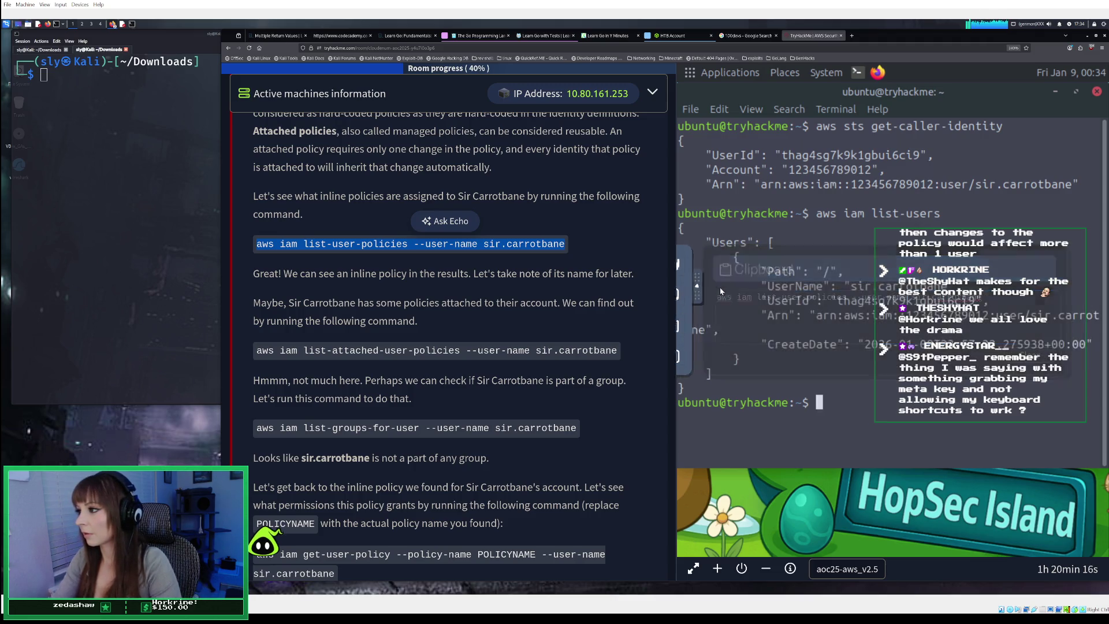
{"action": "right_click", "coordinate": [831, 407]}
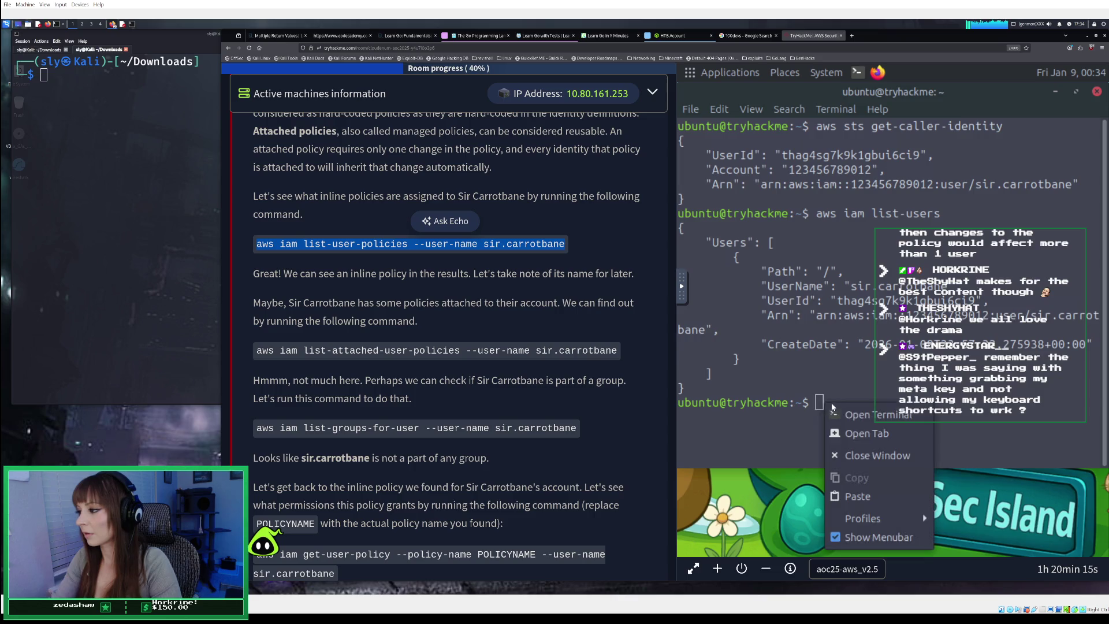
{"action": "left_click", "coordinate": [840, 495]}
{"action": "key", "text": "Return"}
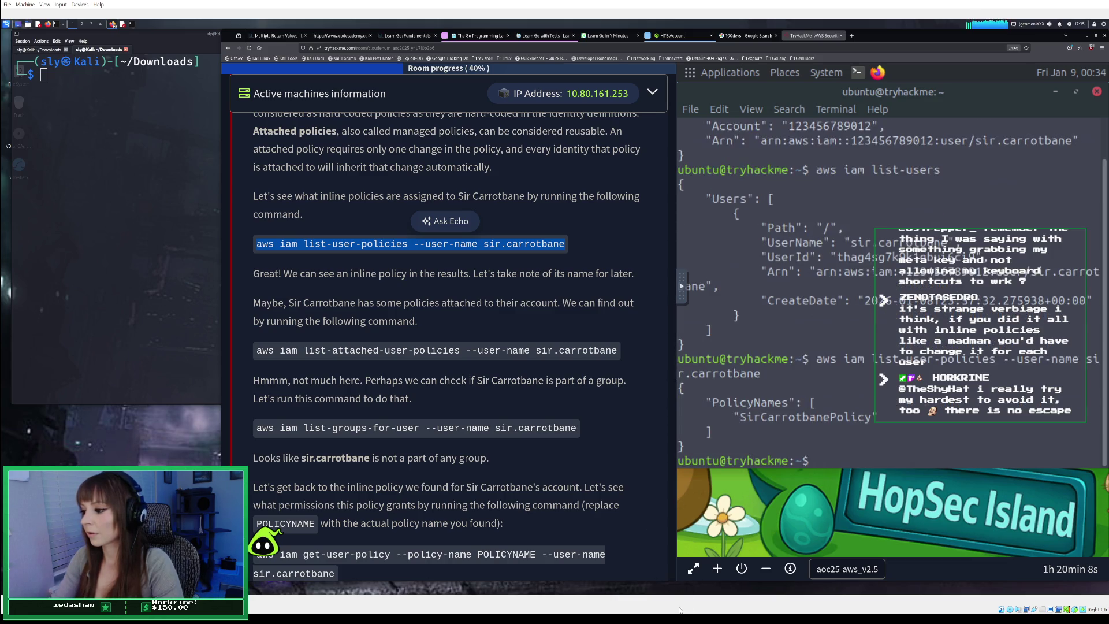
{"action": "key", "text": "alt+Tab"}
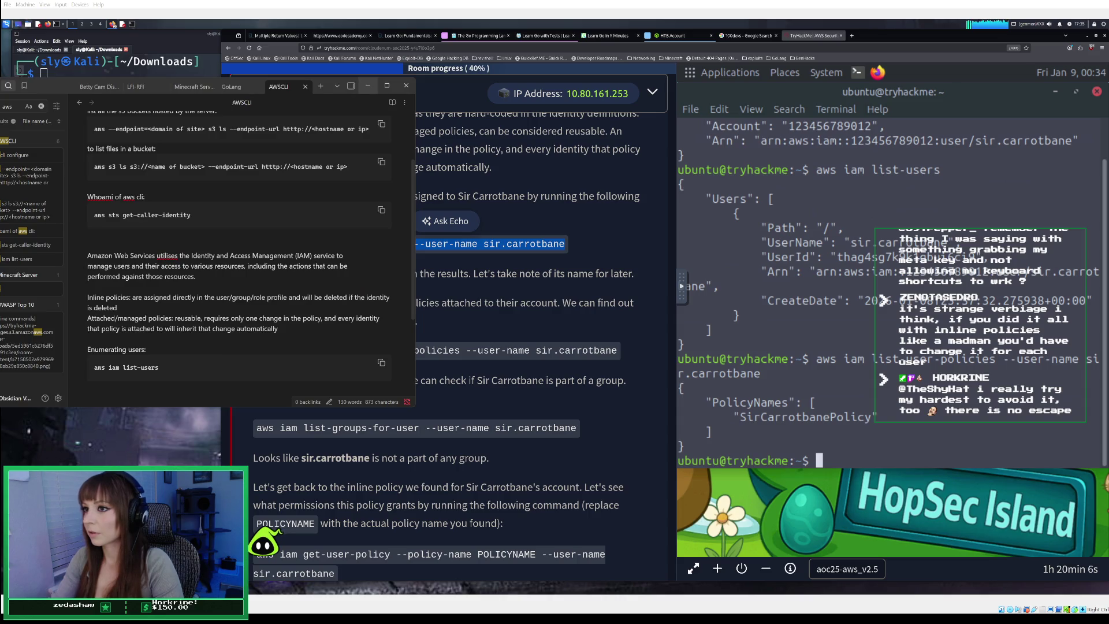
Add 'to see what inline policies are assigned to a user:' below list-users and begin a code block
{"action": "left_click", "coordinate": [115, 381]}
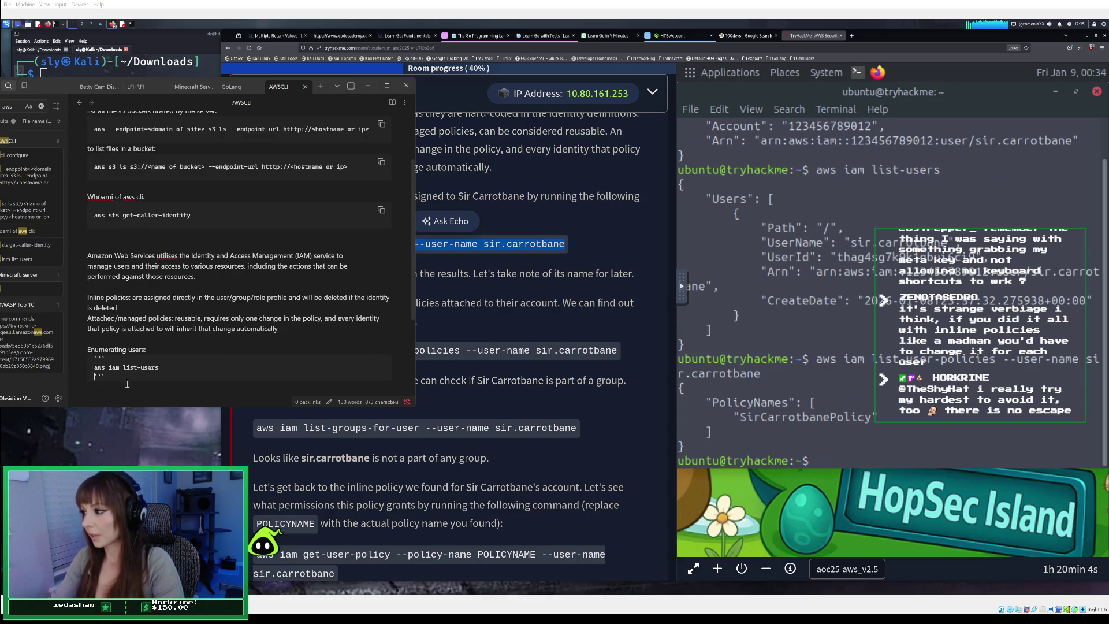
{"action": "left_click", "coordinate": [87, 387]}
{"action": "type", "text": "to see"}
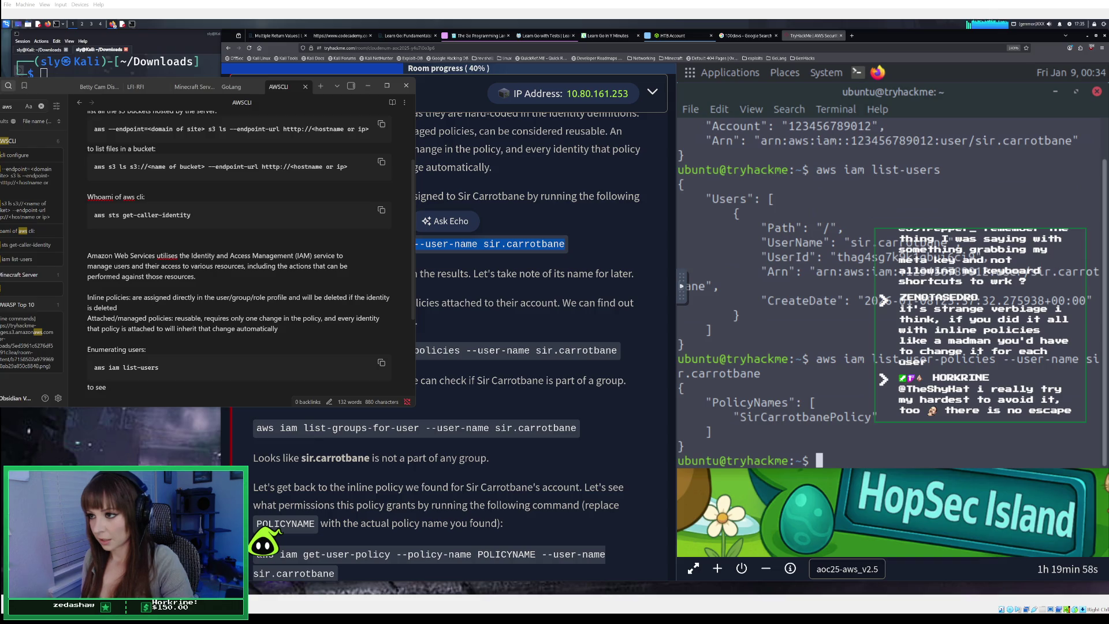
{"action": "type", "text": " wha"}
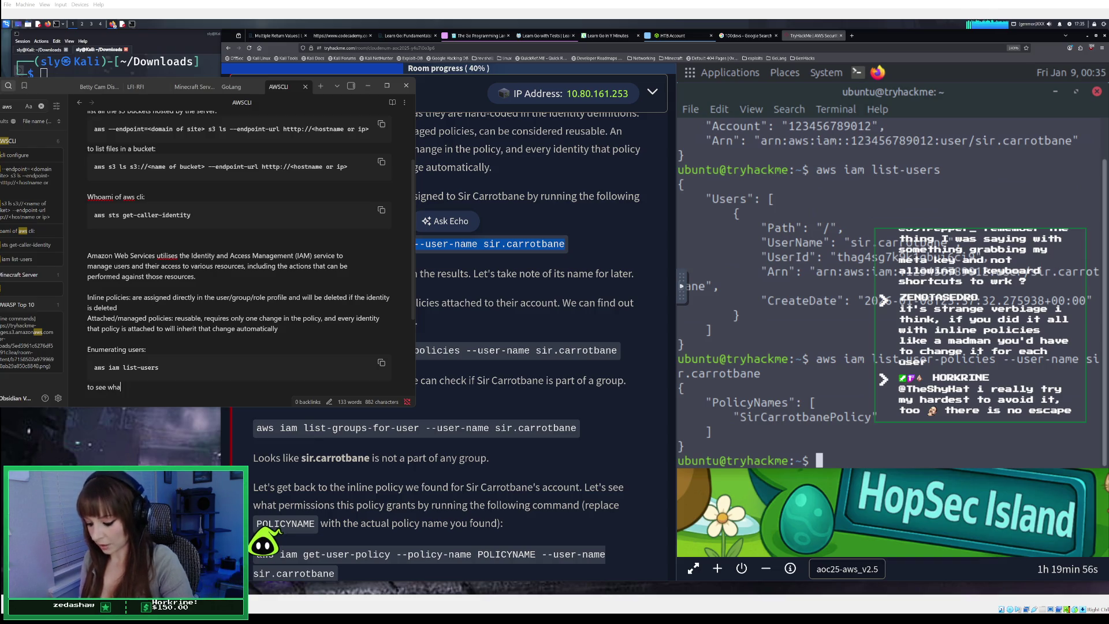
{"action": "type", "text": "t inline poli"}
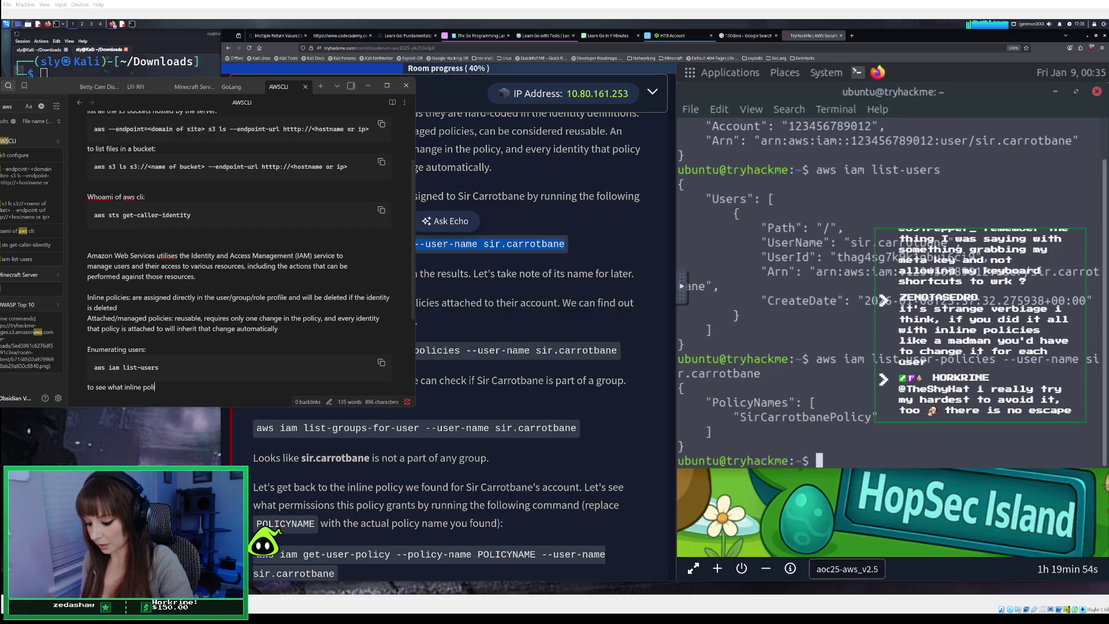
{"action": "type", "text": "cies ar"}
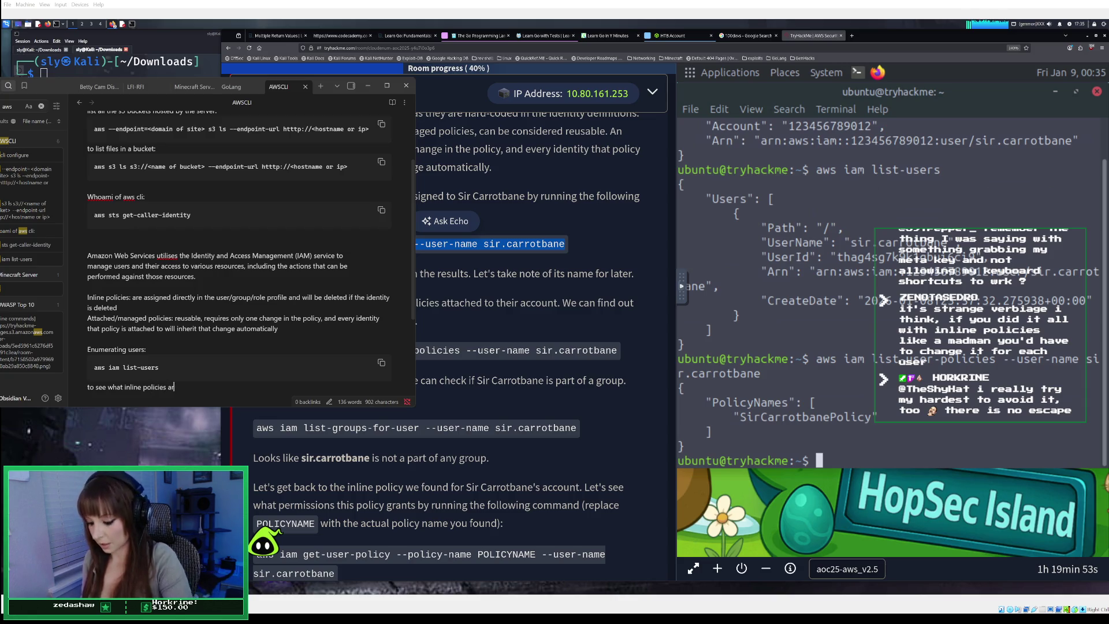
{"action": "type", "text": "e assigned to a user"}
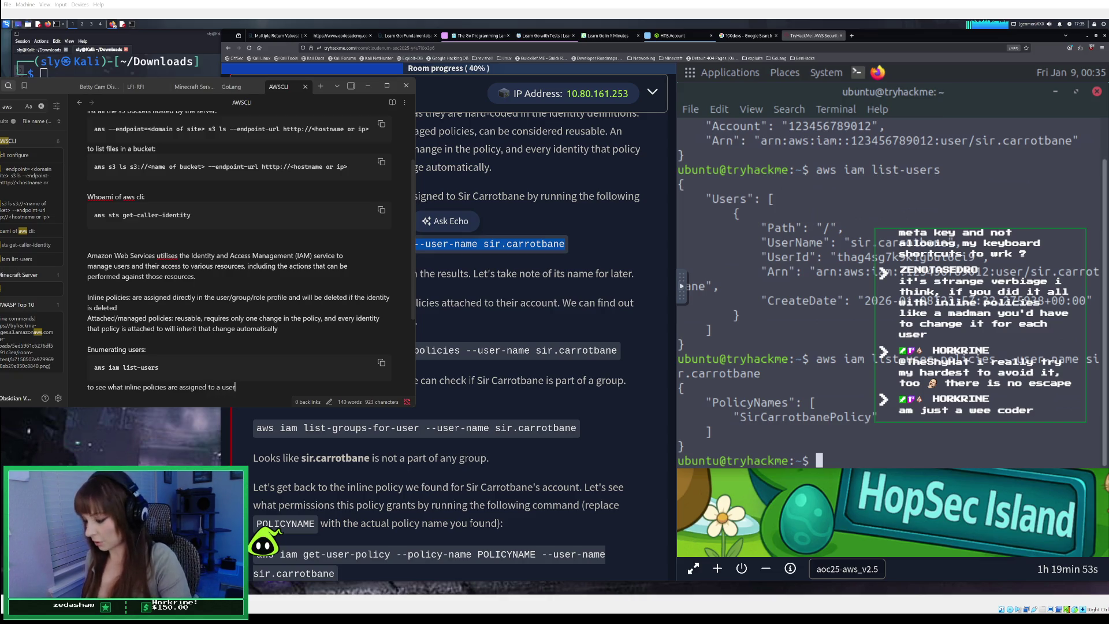
{"action": "type", "text": ":"}
{"action": "key", "text": "Return"}
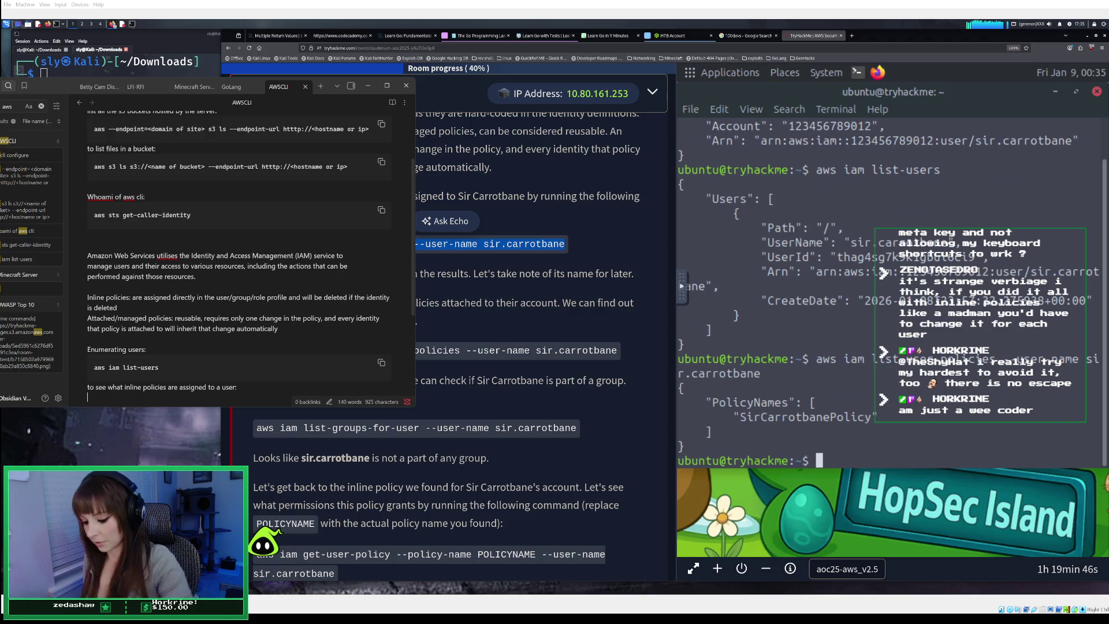
{"action": "type", "text": "```"}
{"action": "key", "text": "Return"}
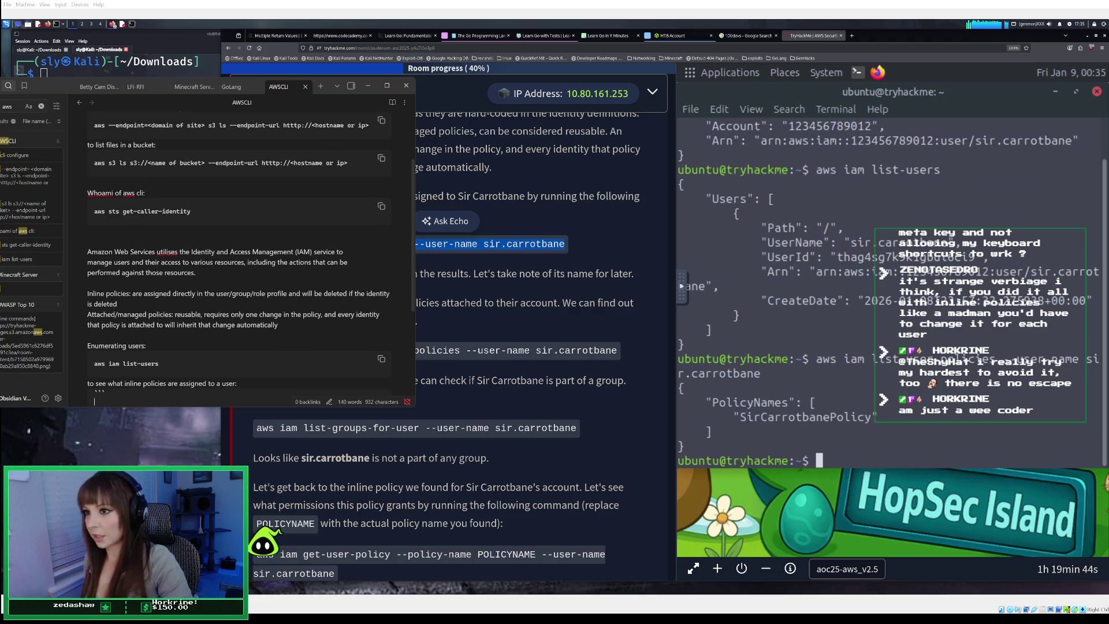